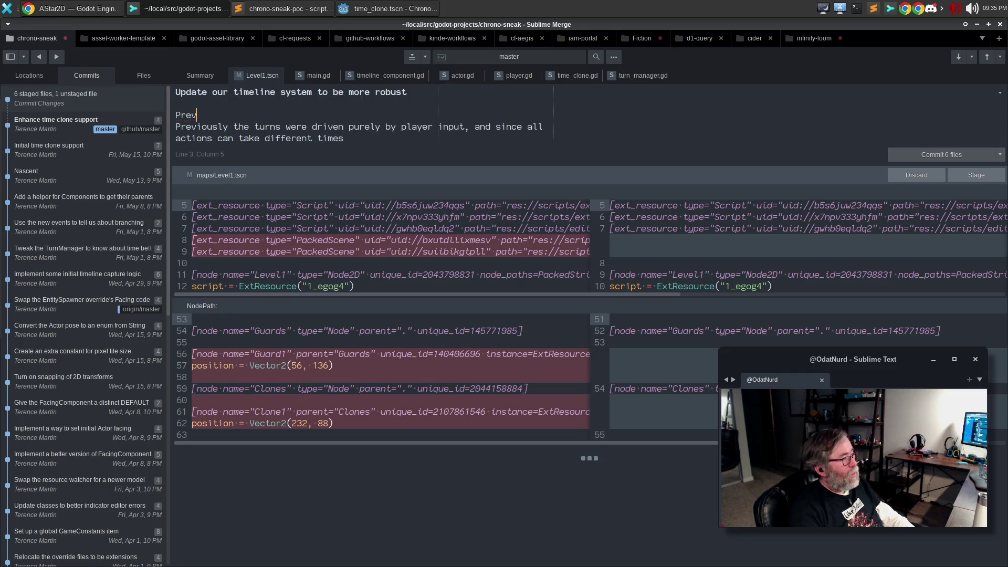
- Write the paragraph 'Previously, turns were driven by player input alone, and everything other than a player would move AFTER the player moved.'
{"action": "type", "text": "iously, turns were conterol"}
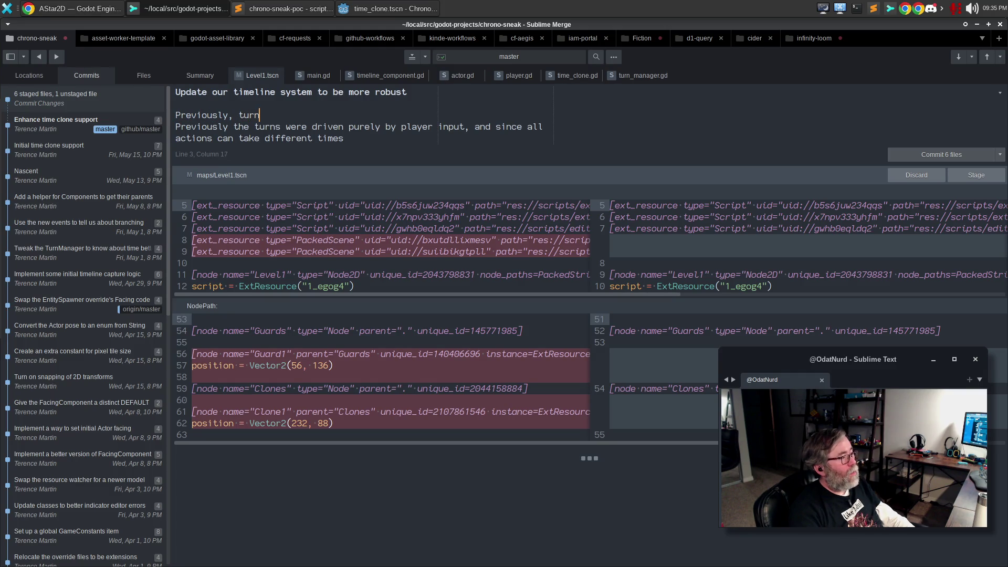
{"action": "key", "text": "ctrl+BackSpace"}
{"action": "type", "text": "driven  by oplayer inp"}
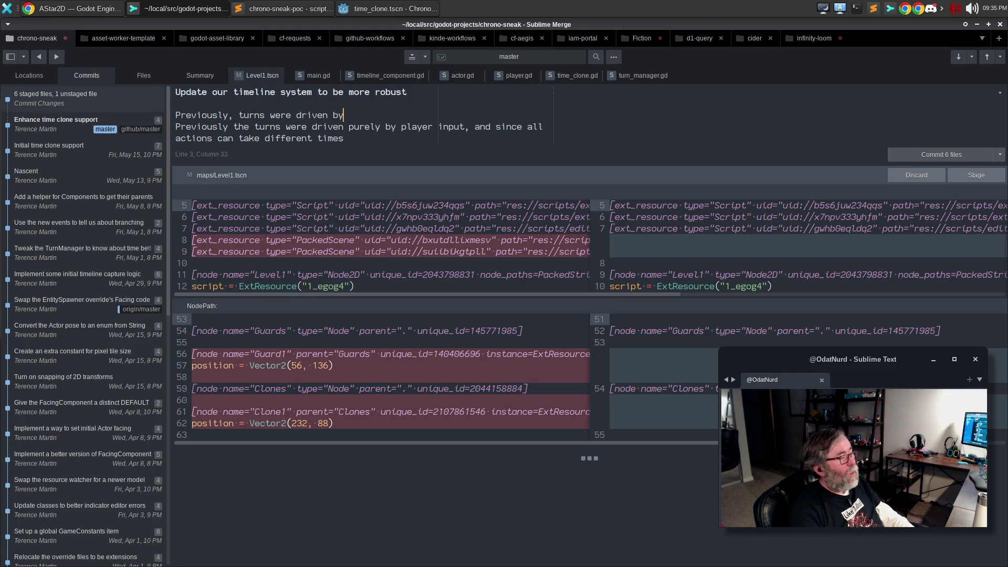
{"action": "key", "text": "ctrl+BackSpace"}
{"action": "key", "text": "ctrl+BackSpace"}
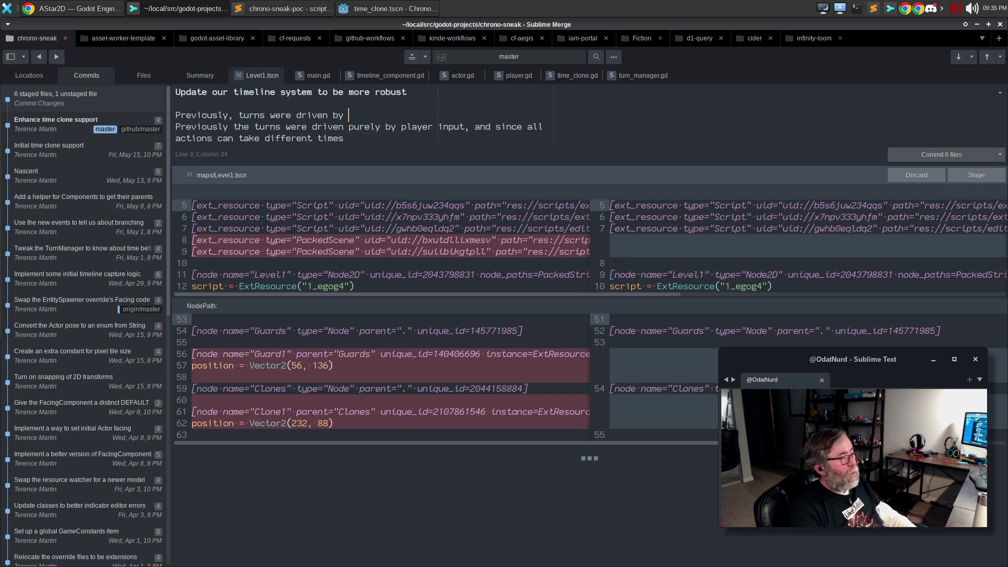
{"action": "type", "text": "player input "}
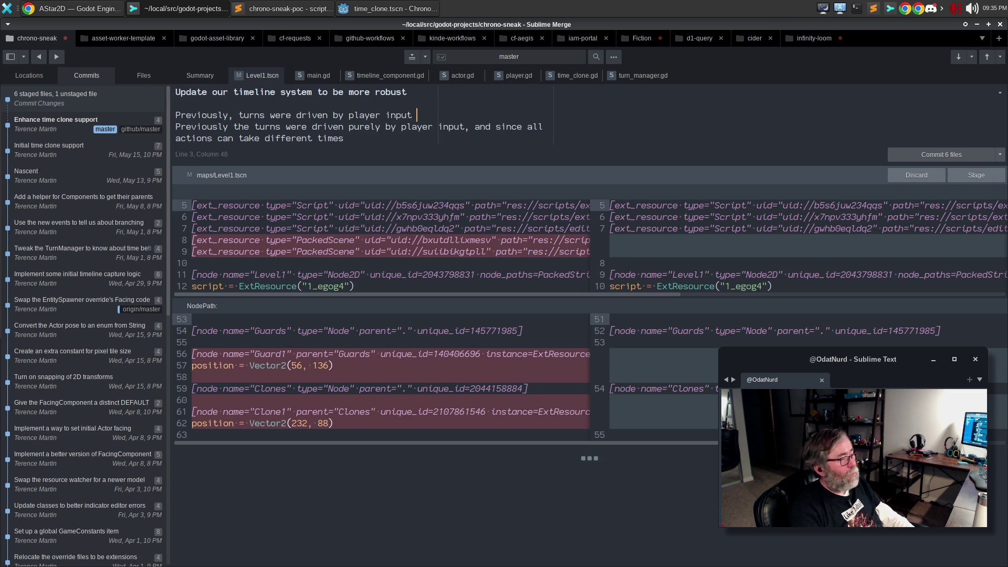
{"action": "type", "text": "alone. This me"}
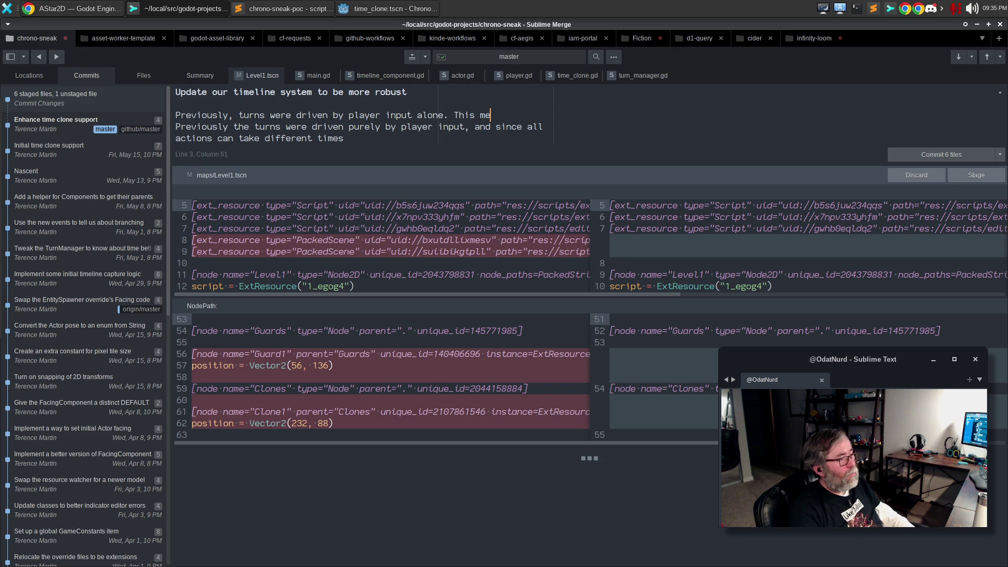
{"action": "type", "text": "anst that"}
{"action": "key", "text": "Return"}
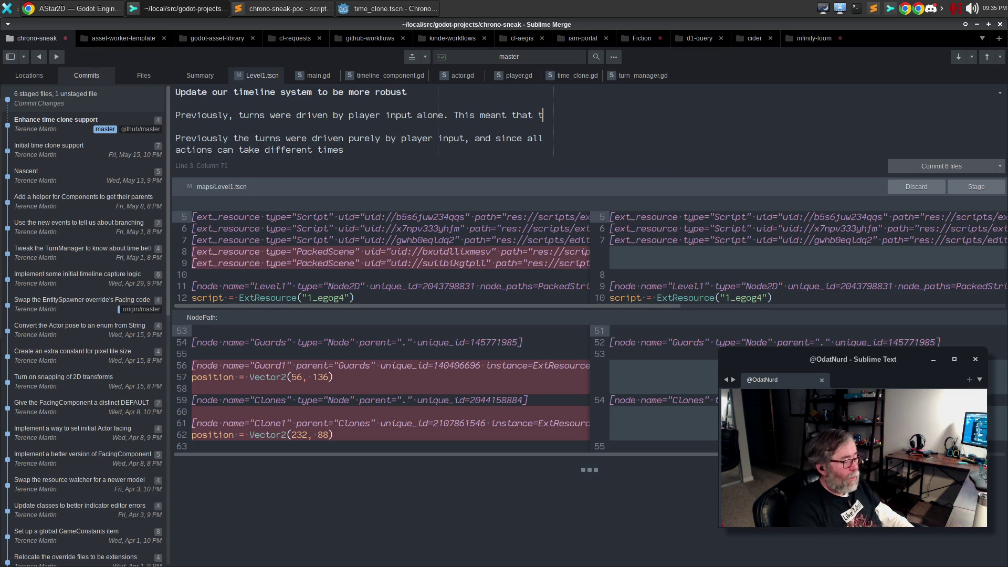
{"action": "type", "text": "the"}
{"action": "key", "text": "Return"}
{"action": "type", "text": "player could take action"}
{"action": "key", "text": "BackSpace"}
{"action": "key", "text": "BackSpace"}
{"action": "key", "text": "BackSpace"}
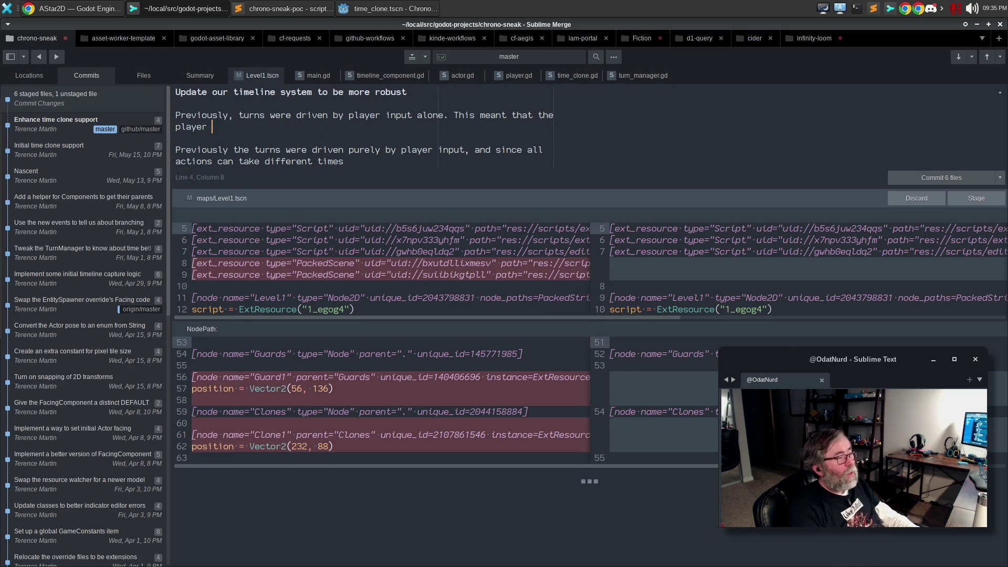
{"action": "key", "text": "BackSpace"}
{"action": "key", "text": "BackSpace"}
{"action": "key", "text": "BackSpace"}
{"action": "type", "text": ", a"}
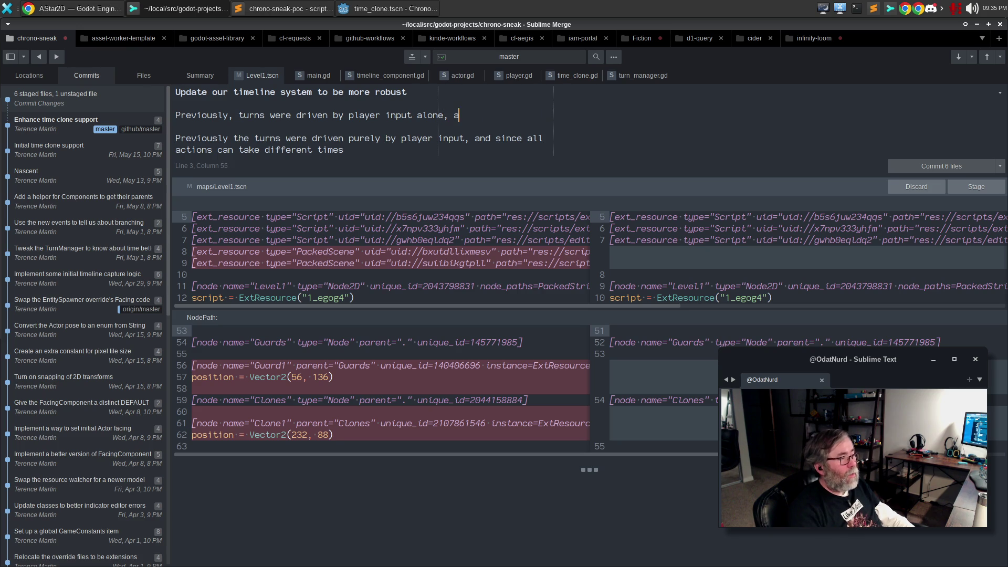
{"action": "type", "text": "ndveryt"}
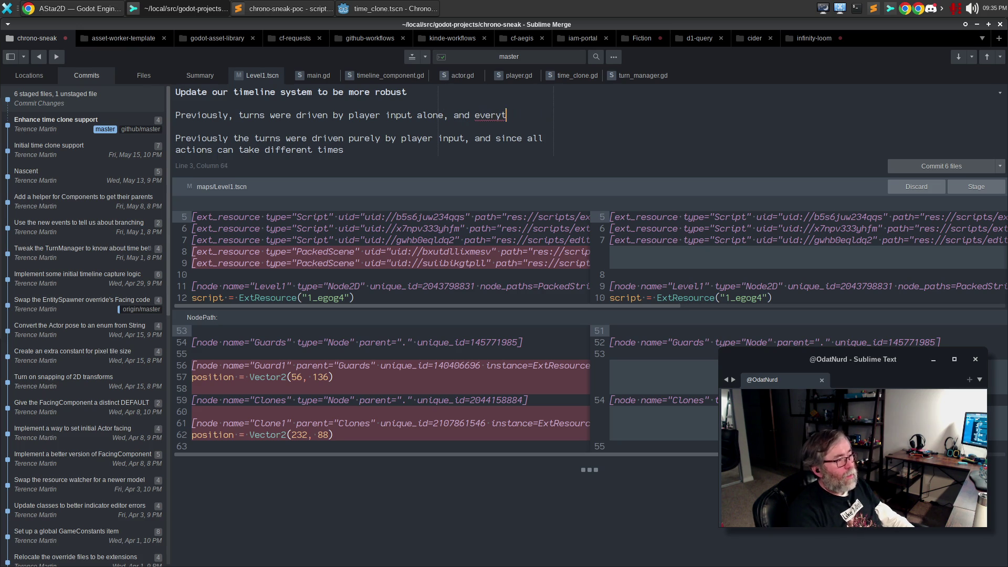
{"action": "type", "text": "hing other"}
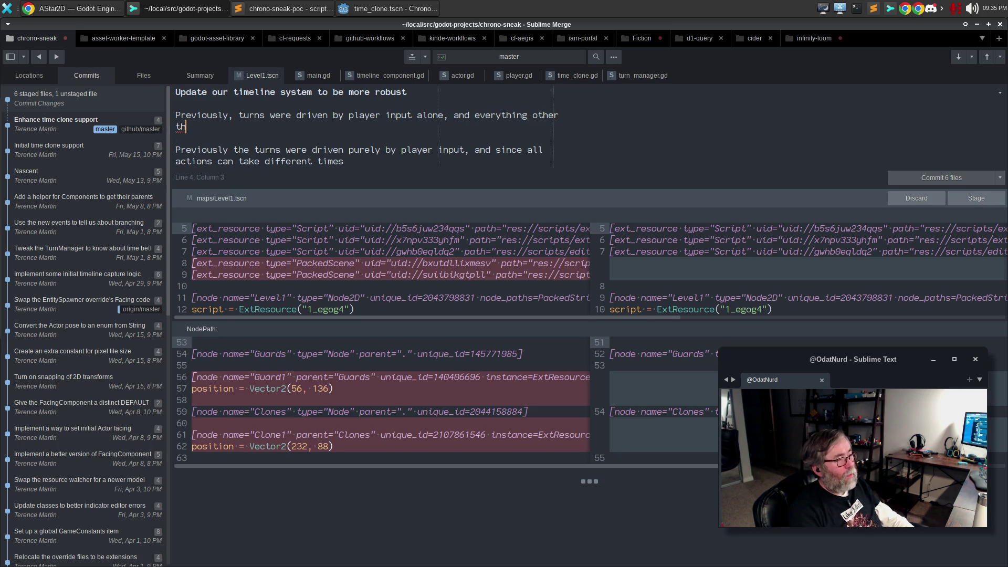
{"action": "type", "text": " than a player would"}
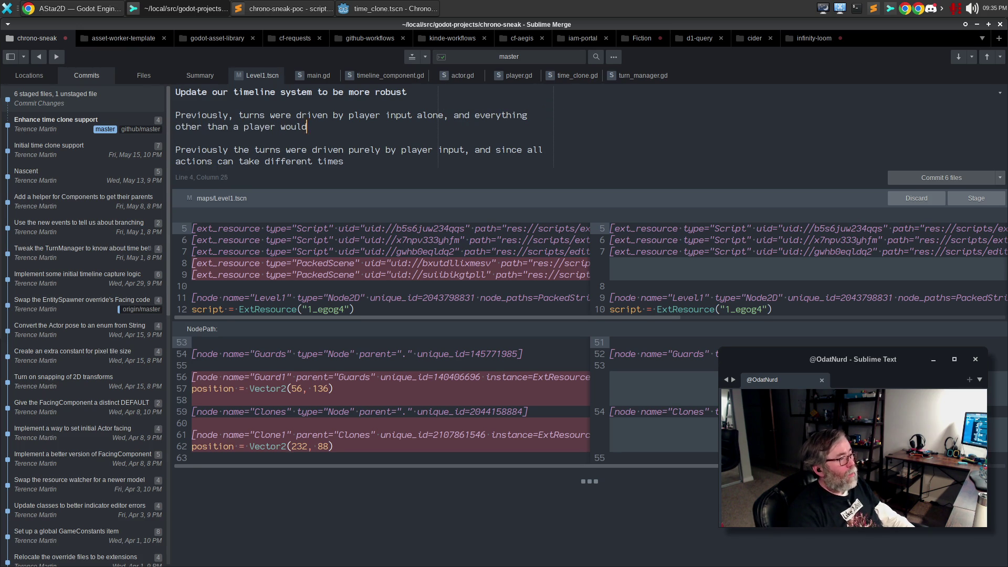
{"action": "type", "text": " move AFTE"}
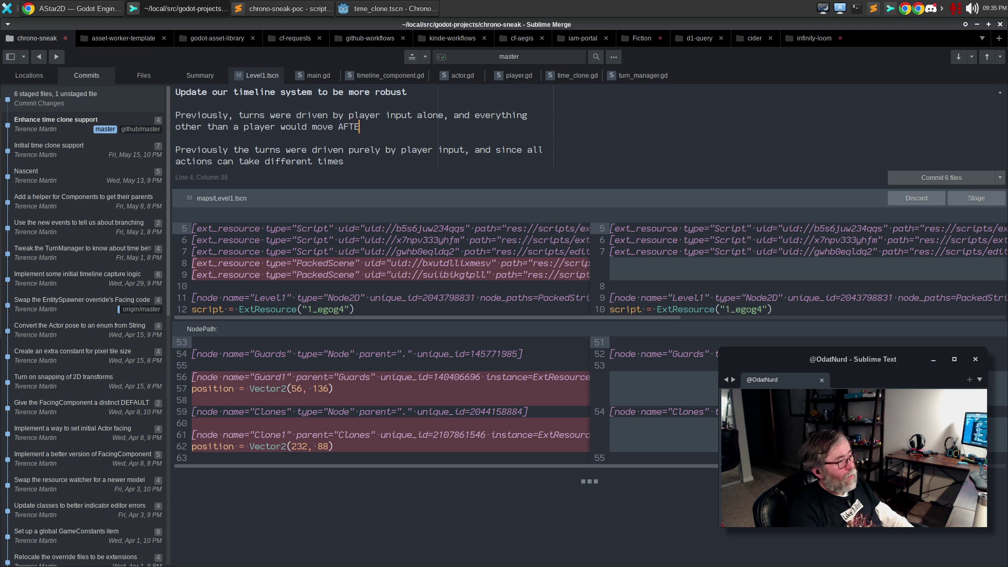
{"action": "type", "text": "R the playermoved."}
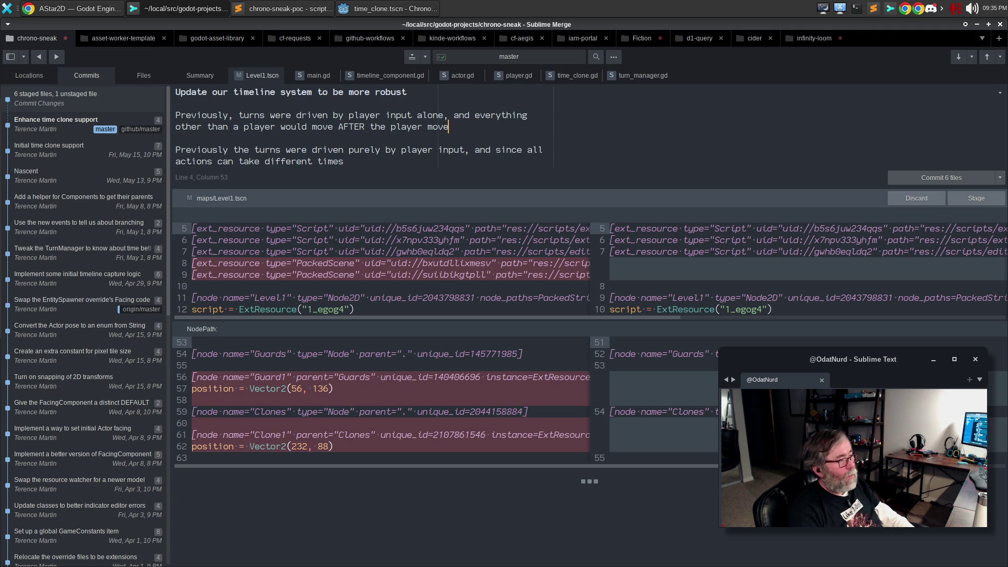
{"action": "key", "text": "Return"}
{"action": "key", "text": "Return"}
- Write 'This caused some issues with syncing…' about uneven action timing skewing an Actor's position
{"action": "type", "text": "THis is"}
{"action": "key", "text": "BackSpace"}
{"action": "key", "text": "BackSpace"}
{"action": "key", "text": "BackSpace"}
{"action": "key", "text": "ctrl+BackSpace"}
{"action": "type", "text": "This caus"}
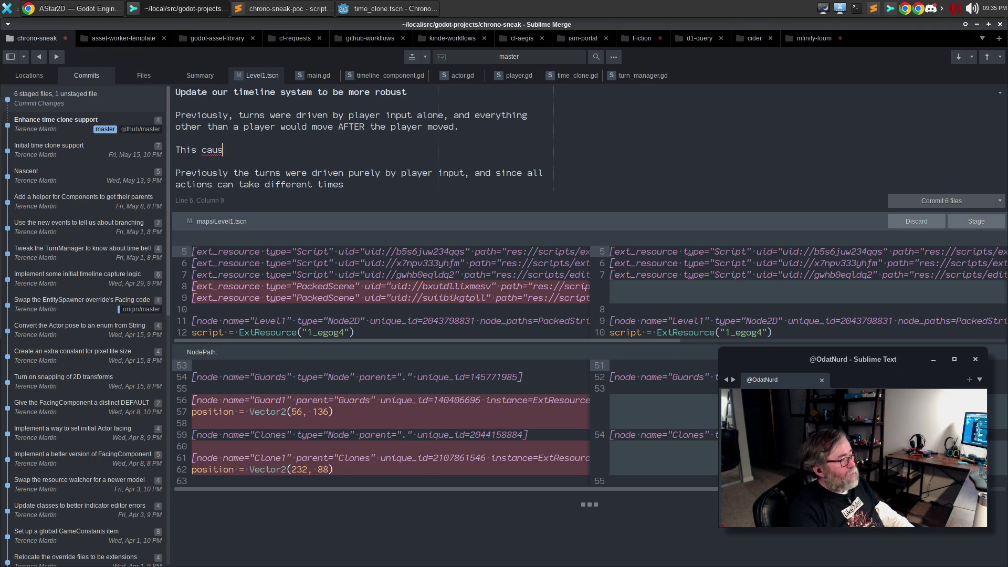
{"action": "type", "text": "ed some issues"}
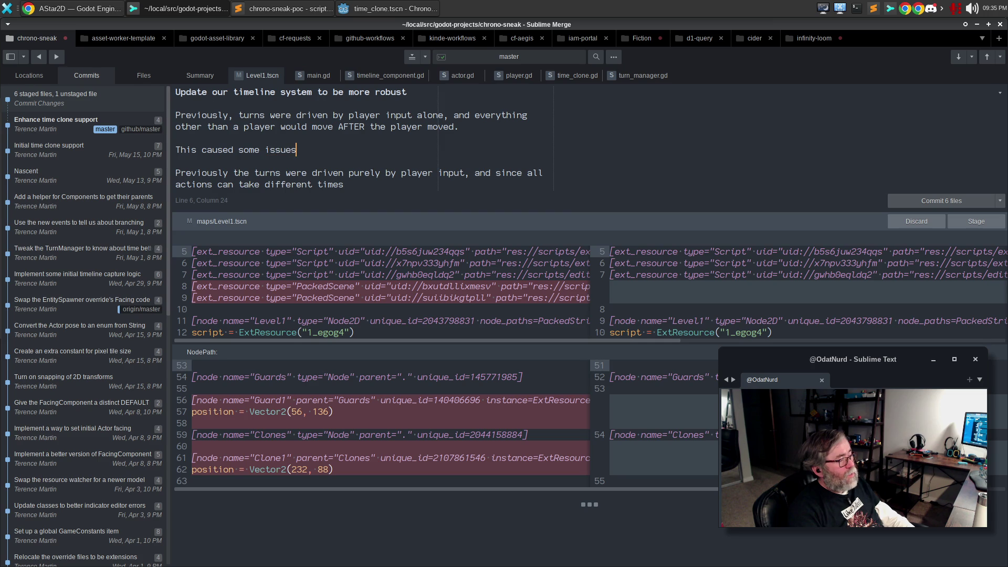
{"action": "type", "text": " with syncing, since"}
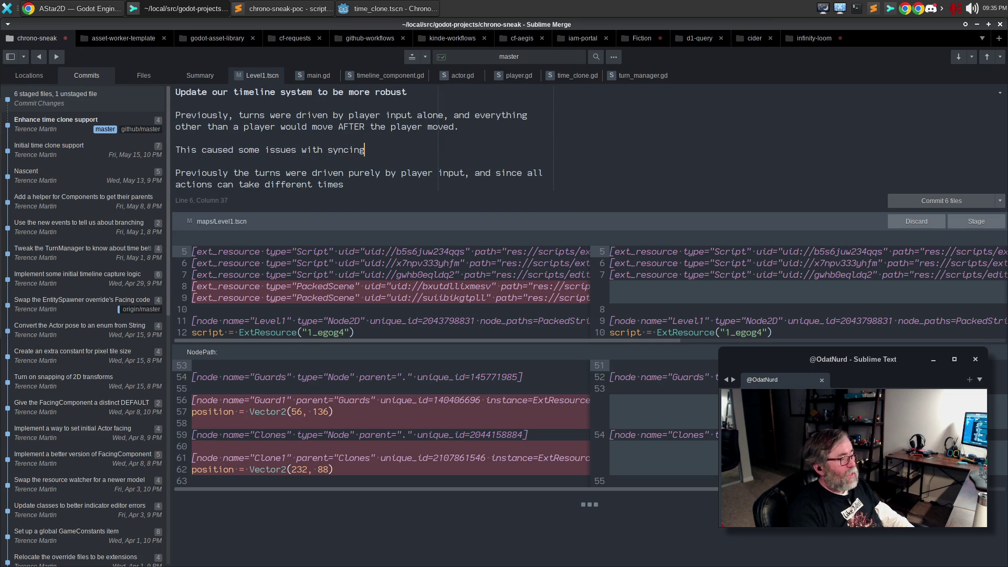
{"action": "key", "text": "BackSpace"}
{"action": "key", "text": "BackSpace"}
{"action": "key", "text": "BackSpace"}
{"action": "type", "text": "not all act"}
{"action": "type", "text": "ions take the same a"}
{"action": "type", "text": "mount"}
{"action": "type", "text": "ime"}
{"action": "type", "text": " t"}
{"action": "type", "text": "he proper"}
{"action": "key", "text": "BackSpace"}
{"action": "key", "text": "BackSpace"}
{"action": "key", "text": "BackSpace"}
{"action": "type", "text": "right r"}
{"action": "key", "text": "BackSpace"}
{"action": "type", "text": "seq"}
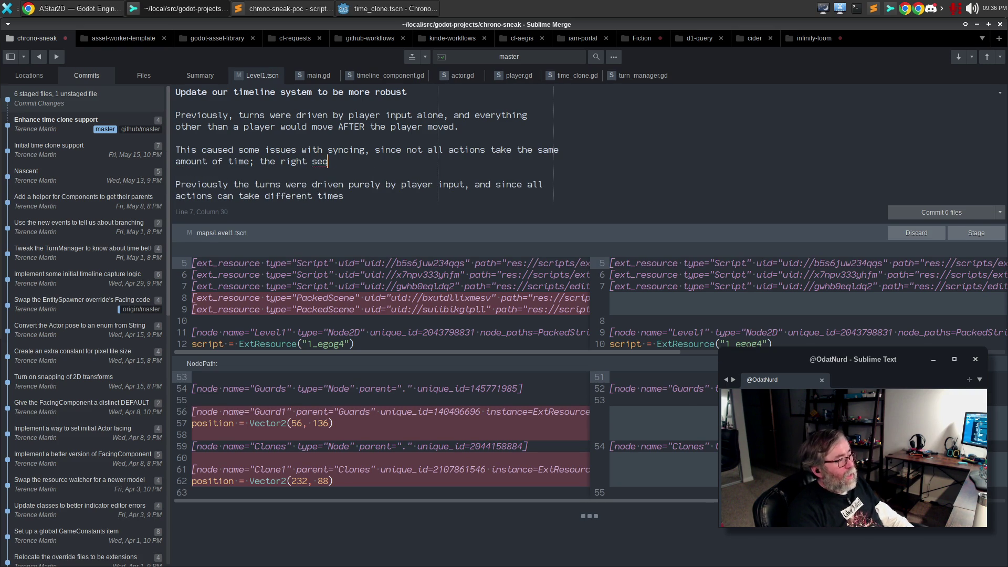
{"action": "type", "text": "uence of actio"}
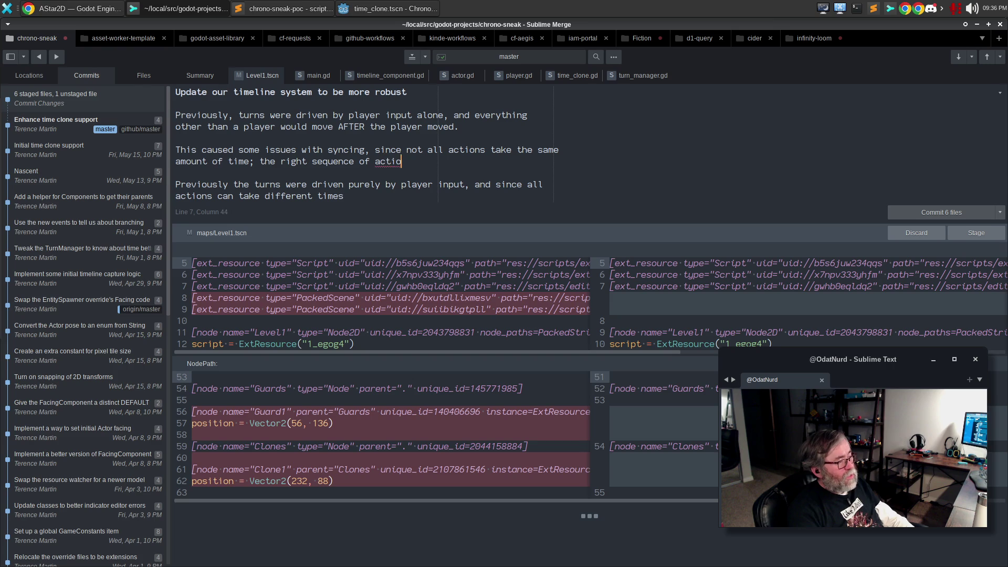
{"action": "type", "text": "ns co"}
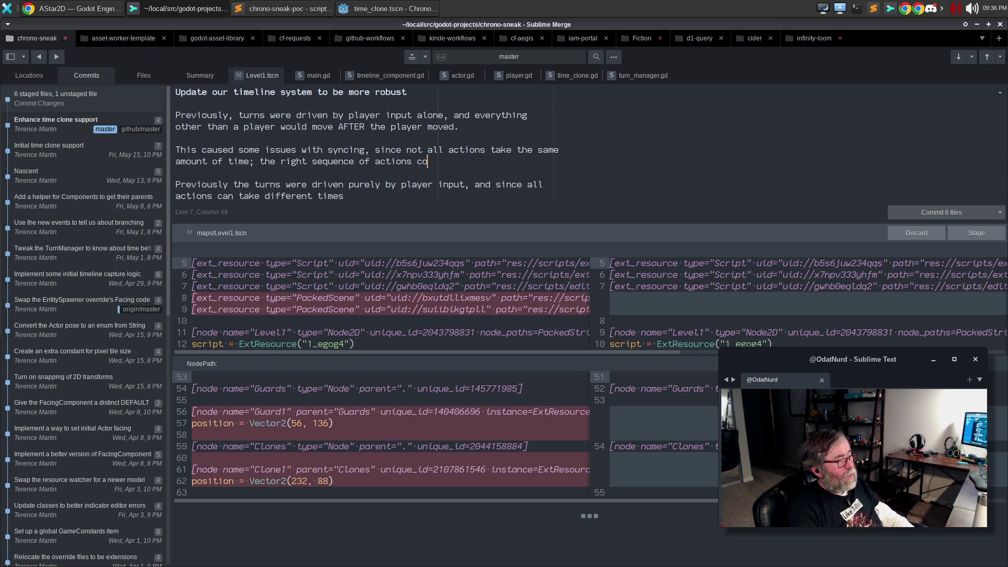
{"action": "type", "text": "uld cause an Acto"}
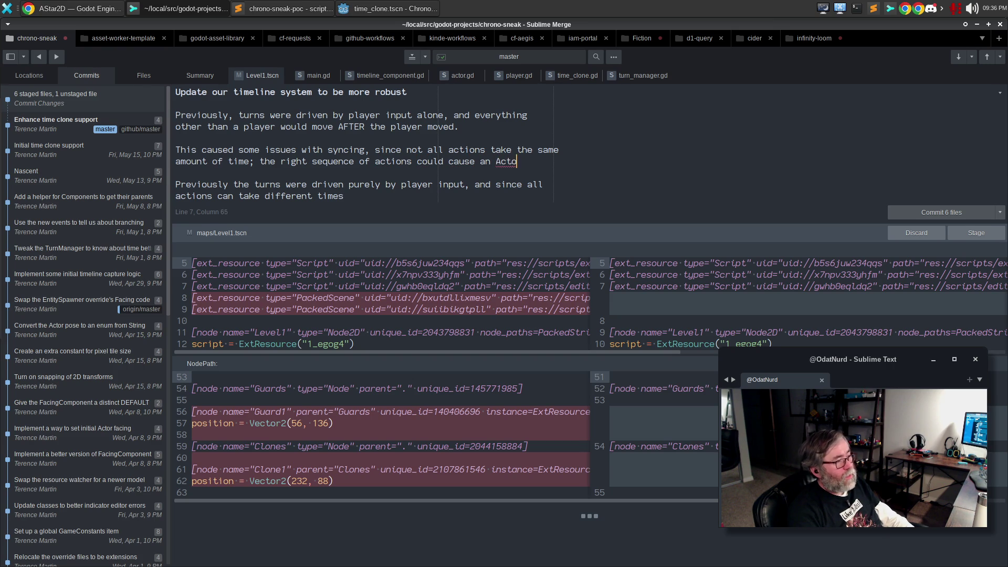
{"action": "type", "text": "r to start s"}
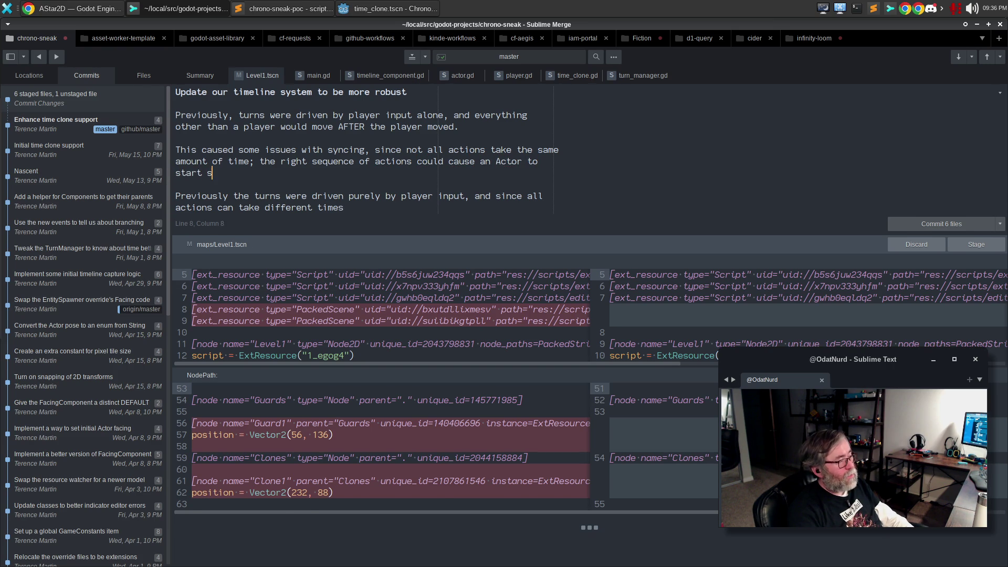
{"action": "type", "text": "kewing its position."}
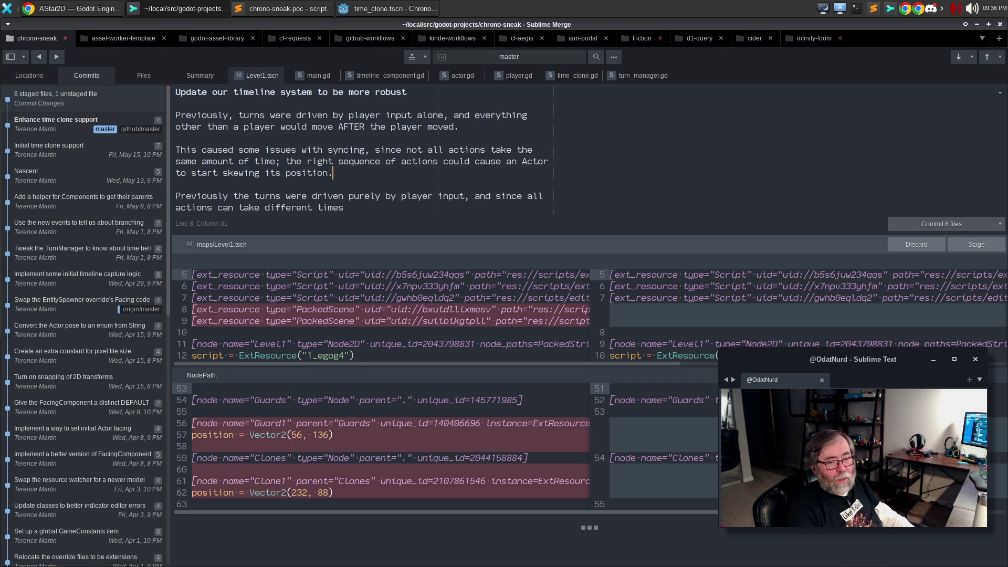
{"action": "key", "text": "Return"}
{"action": "key", "text": "Return"}
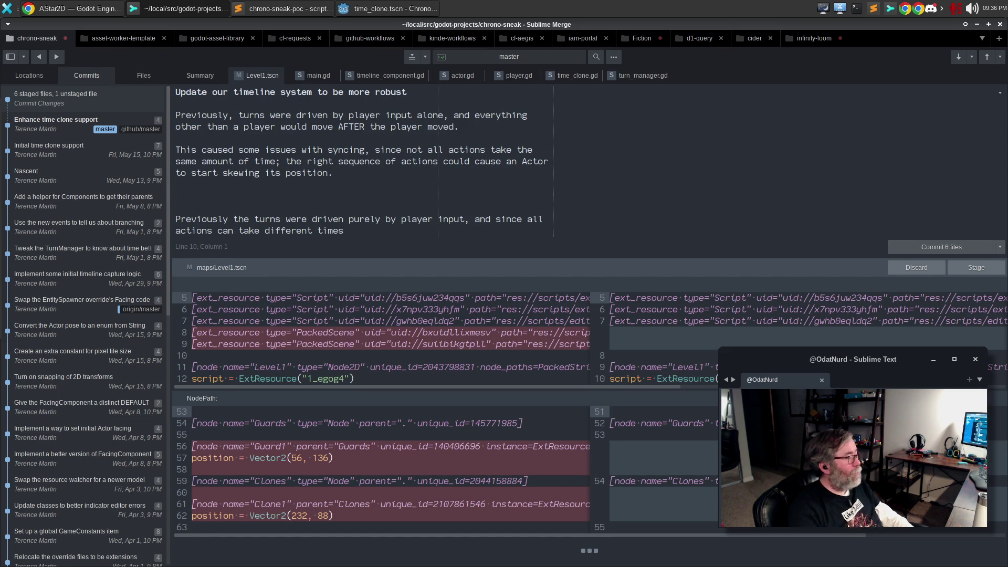
- Start the paragraph 'This is changed now such that the turn manager strictly drives the turn…'
{"action": "type", "text": "This"}
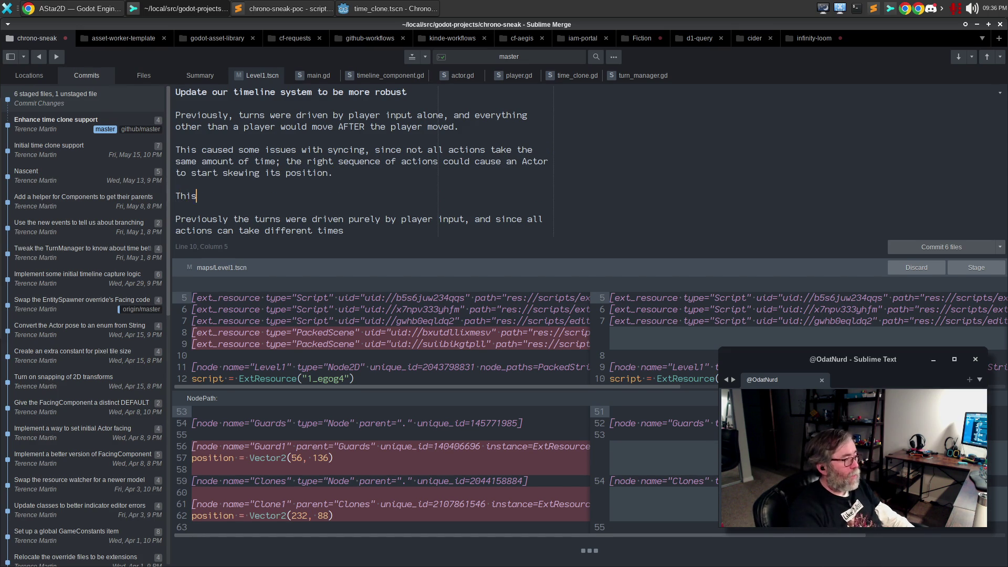
{"action": "type", "text": " is changed now such that "}
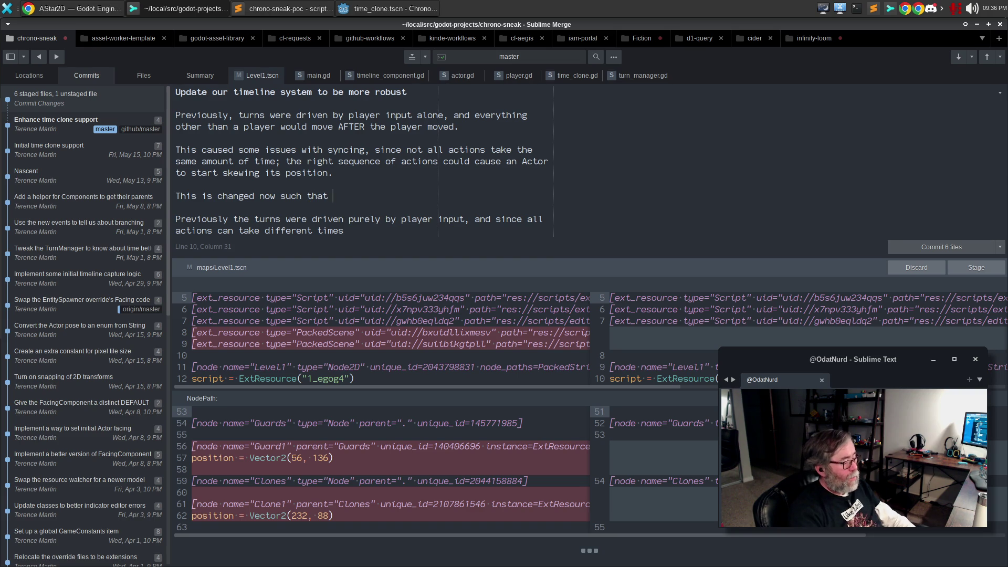
{"action": "type", "text": "the turn manage"}
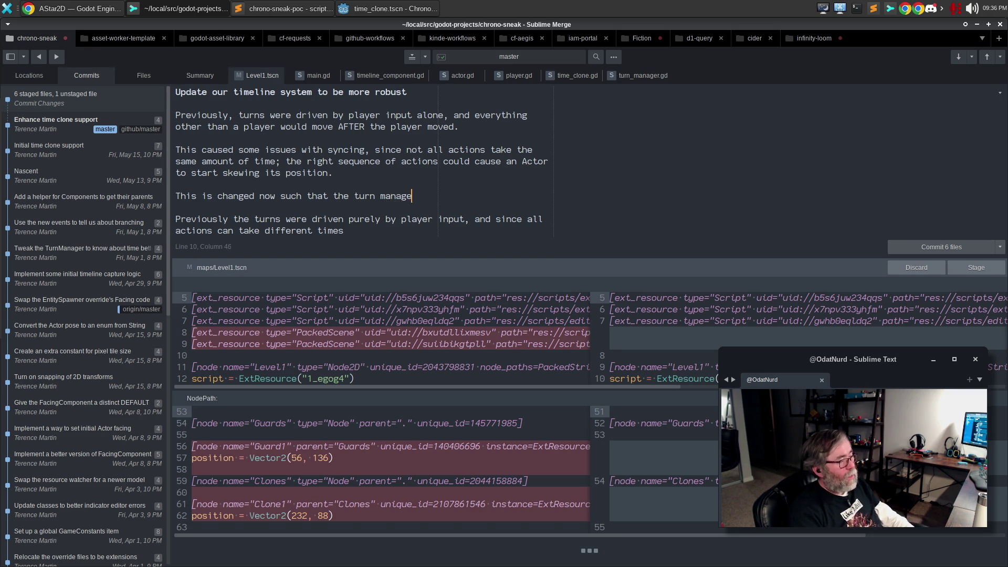
{"action": "type", "text": "r strictly drives "}
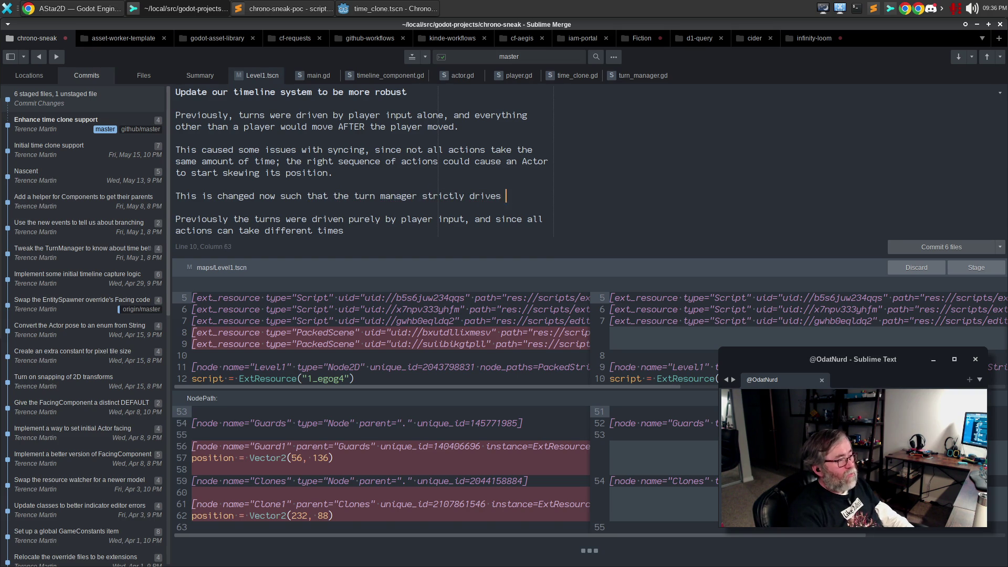
{"action": "type", "text": "the turn,"}
{"action": "key", "text": "Return"}
{"action": "type", "text": "allow"}
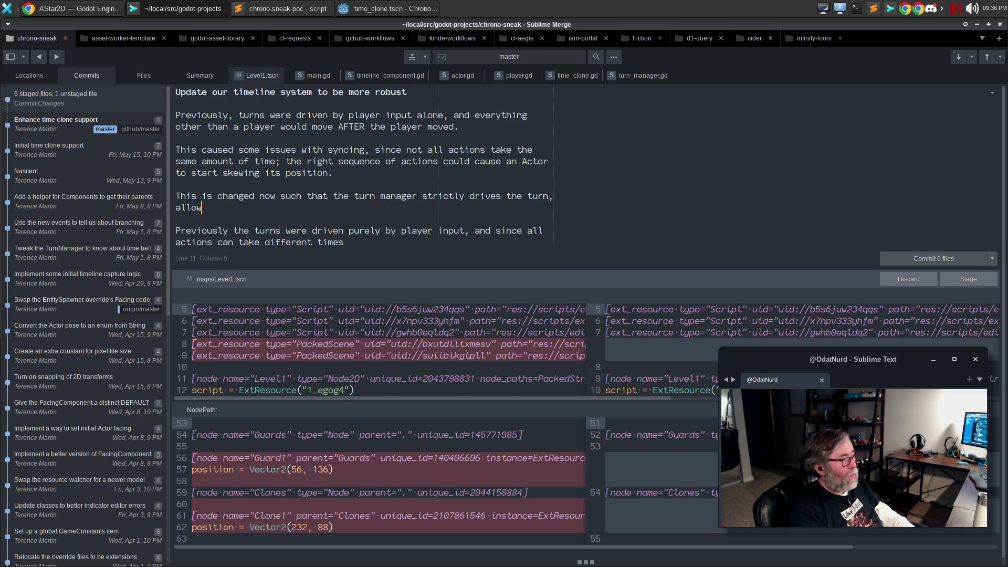
{"action": "type", "text": "ing everything to sele"}
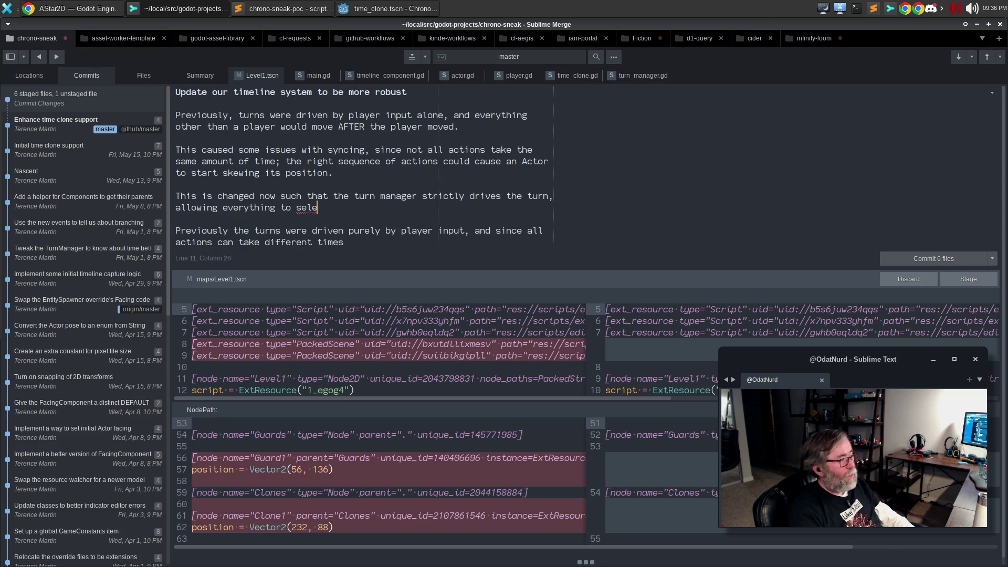
{"action": "type", "text": "ct what it willdo F"}
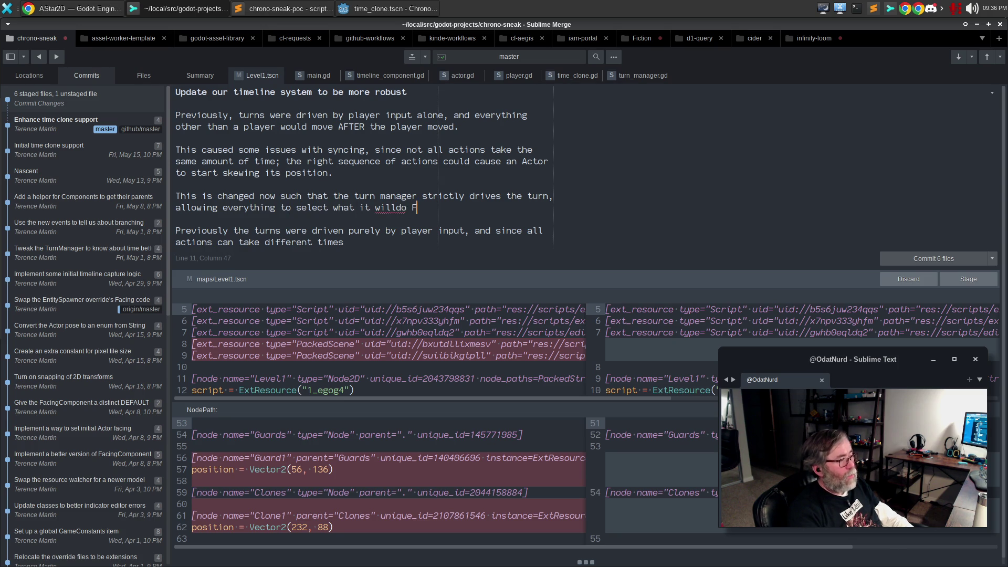
{"action": "key", "text": "BackSpace"}
{"action": "key", "text": "BackSpace"}
{"action": "type", "text": "do FIRST< the"}
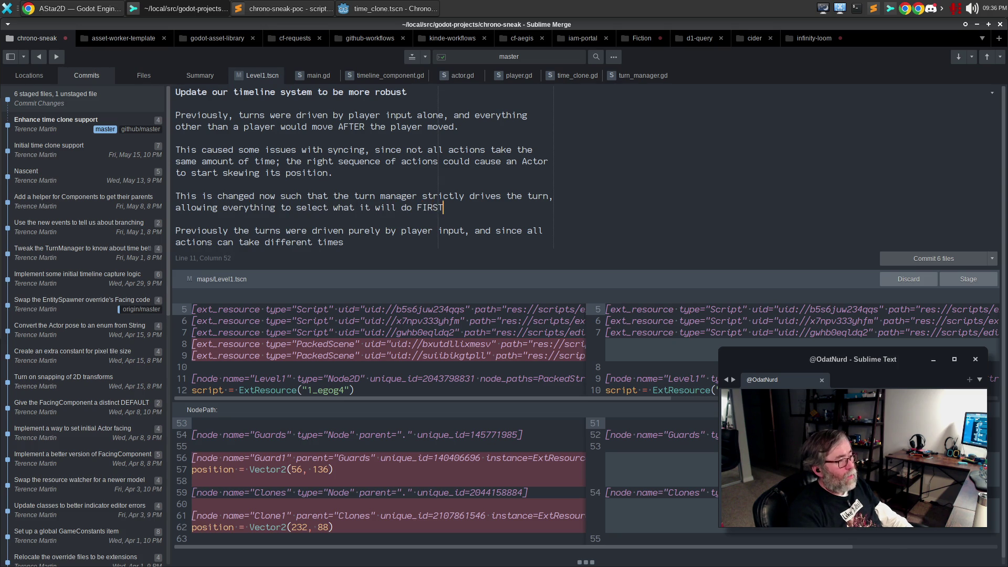
{"action": "key", "text": "BackSpace"}
{"action": "key", "text": "BackSpace"}
{"action": "key", "text": "BackSpace"}
{"action": "type", "text": ", then run any"}
- Finish it with 'animation SECOND… until all turns are fully executed, regardless of length.'
{"action": "key", "text": "Return"}
{"action": "type", "text": "ani"}
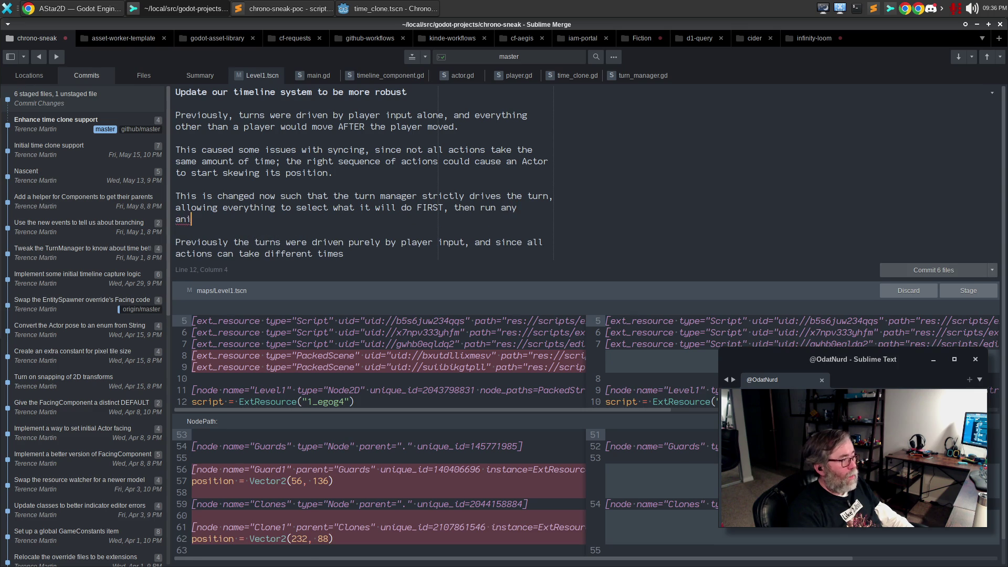
{"action": "type", "text": "mation SECOND, and not allow any more input to be c"}
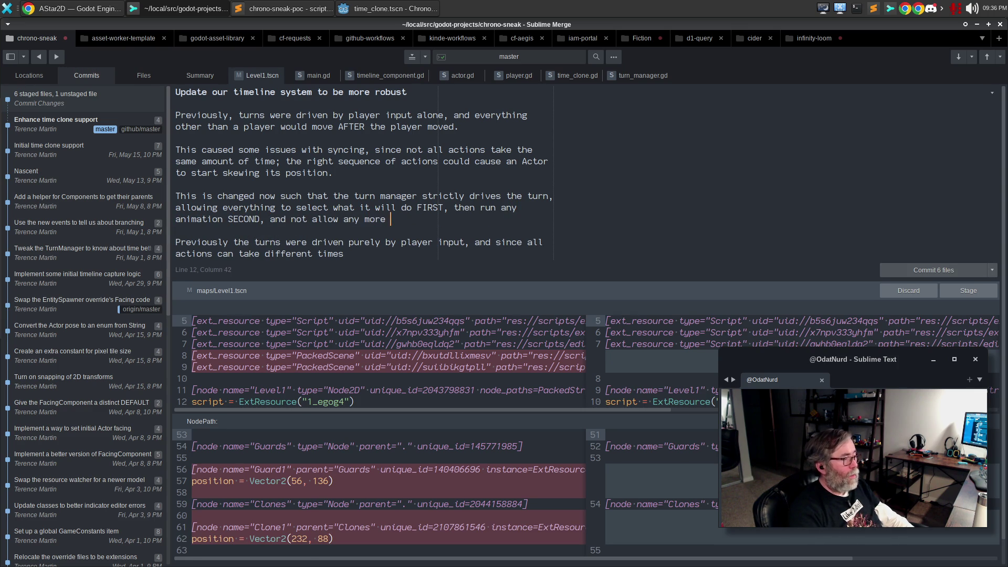
{"action": "type", "text": "ollected untile"}
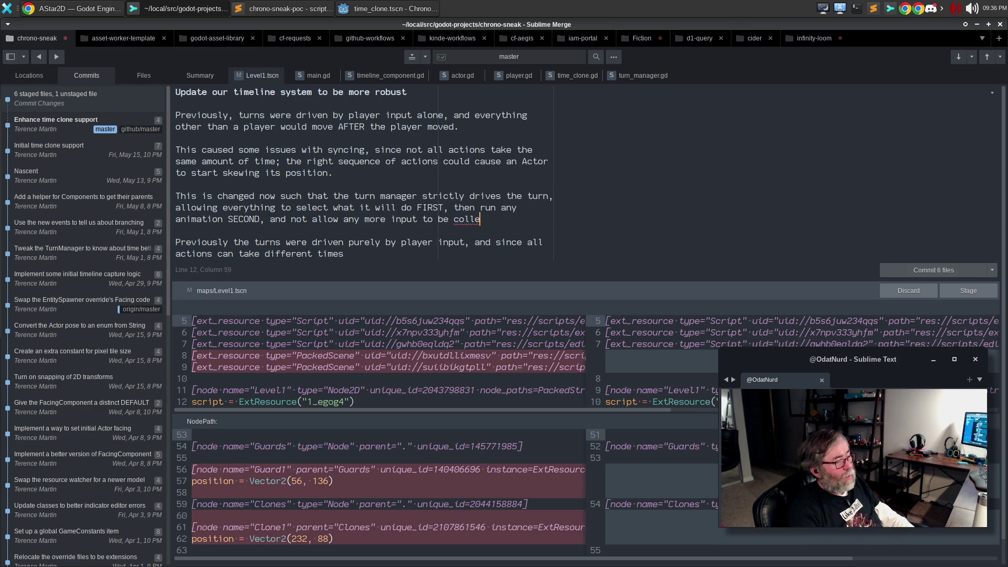
{"action": "key", "text": "BackSpace"}
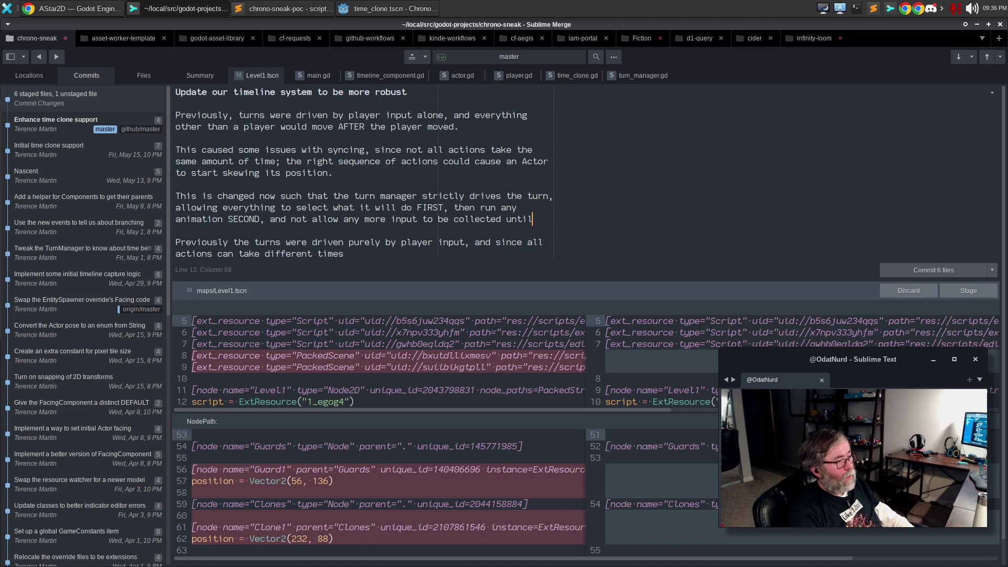
{"action": "key", "text": "Return"}
{"action": "type", "text": "all turns are fullyex"}
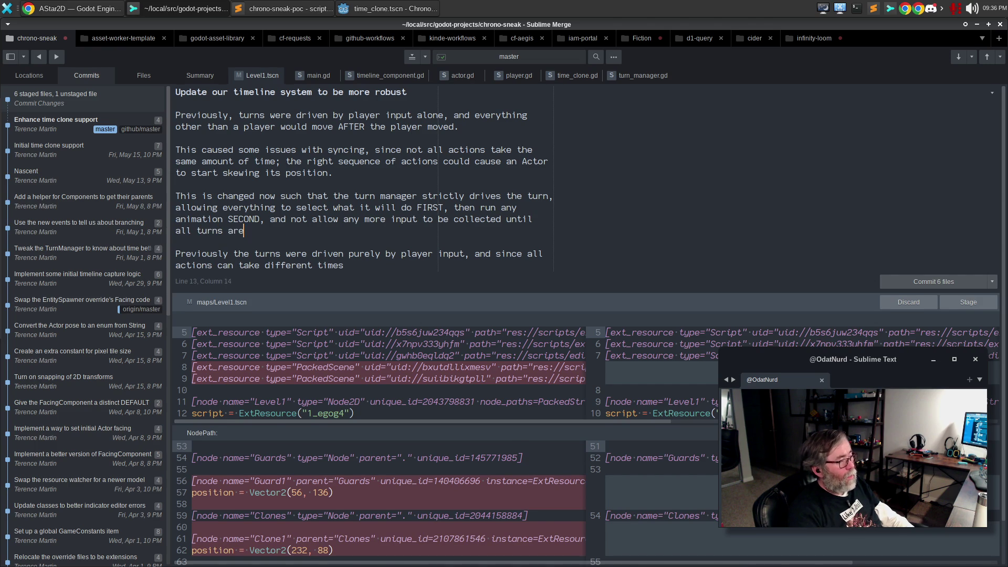
{"action": "key", "text": "BackSpace"}
{"action": "key", "text": "BackSpace"}
{"action": "type", "text": "executed, reg"}
{"action": "type", "text": "ardl"}
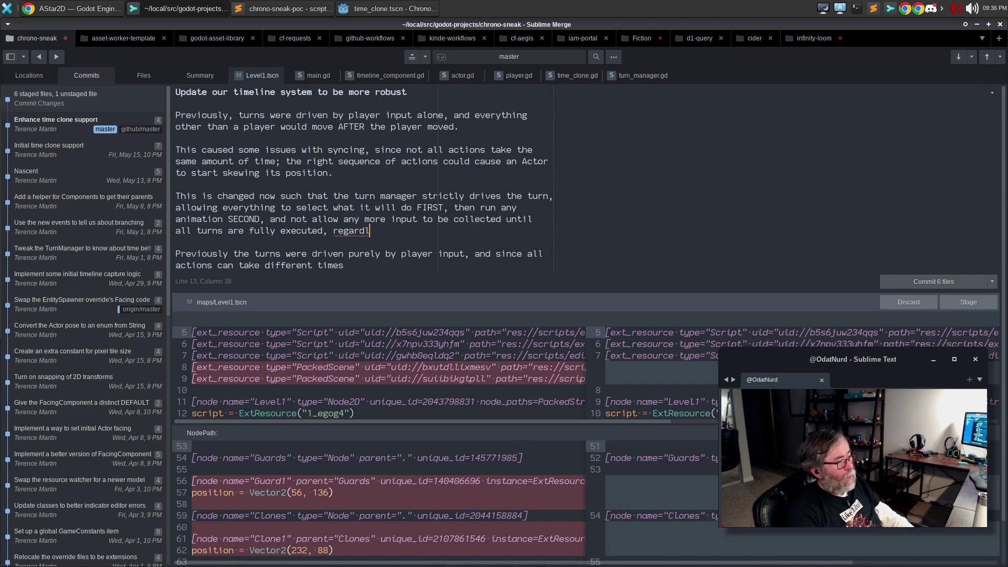
{"action": "type", "text": "ess of length."}
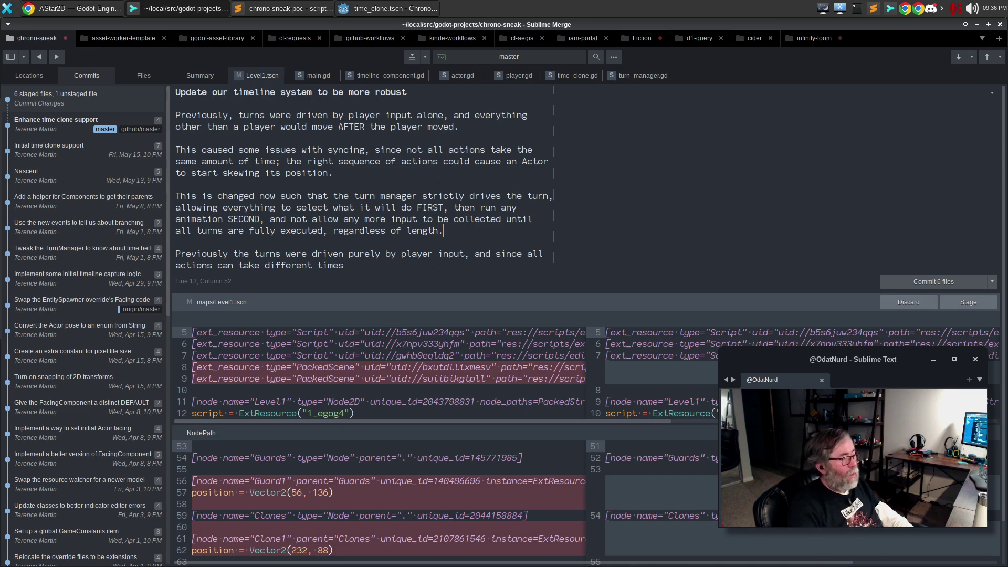
- Delete the outdated trailing 'Previously…' paragraph from the commit message
{"action": "key", "text": "ctrl+shift+Right"}
{"action": "key", "text": "ctrl+shift+Right"}
{"action": "key", "text": "ctrl+shift+Right"}
{"action": "key", "text": "ctrl+shift+End"}
{"action": "key", "text": "BackSpace"}
{"action": "key", "text": "BackSpace"}
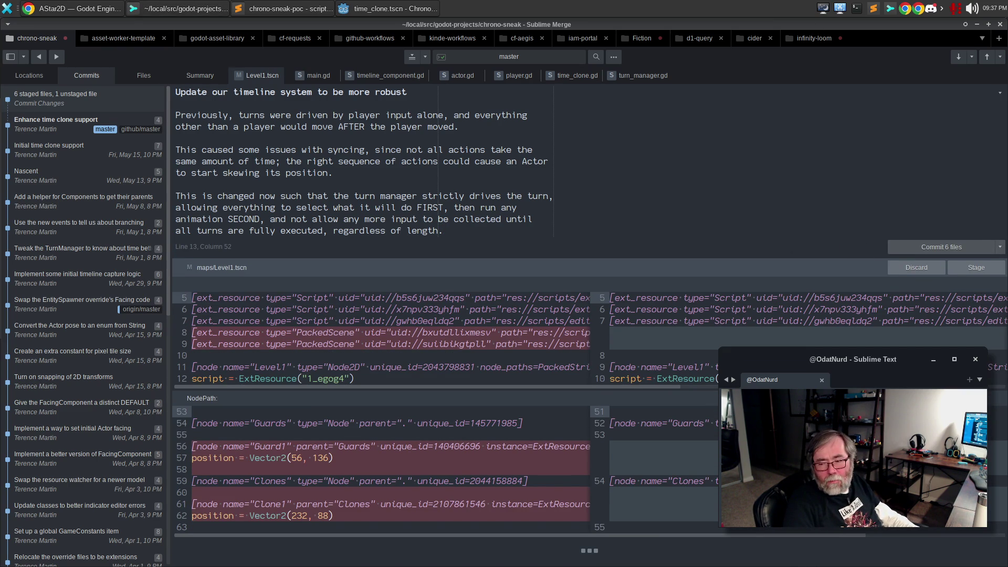
{"action": "mouse_move", "coordinate": [687, 379]}
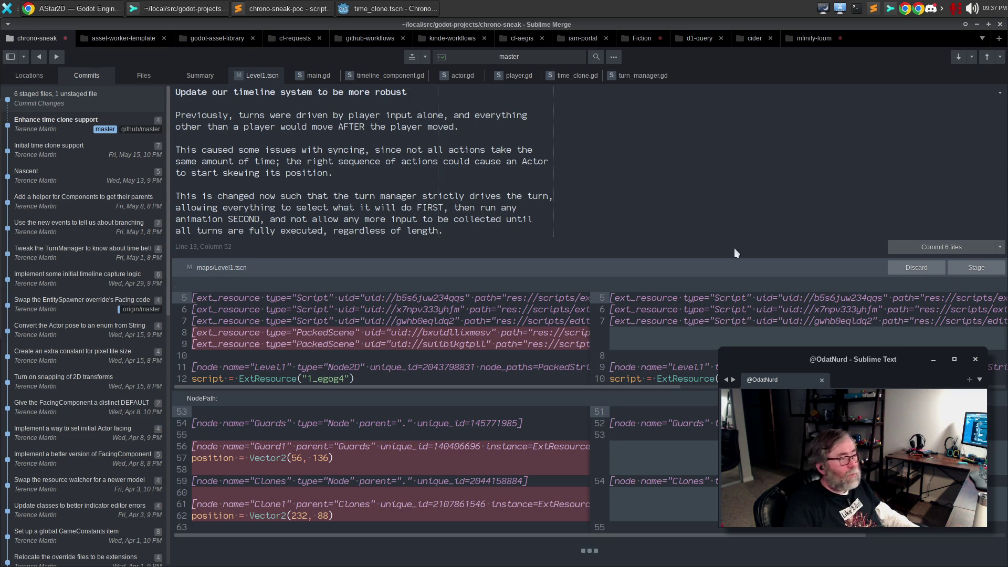
- Commit the 6 staged files as 'Update our timeline system to be more robust', then return to Godot
{"action": "left_click", "coordinate": [941, 247]}
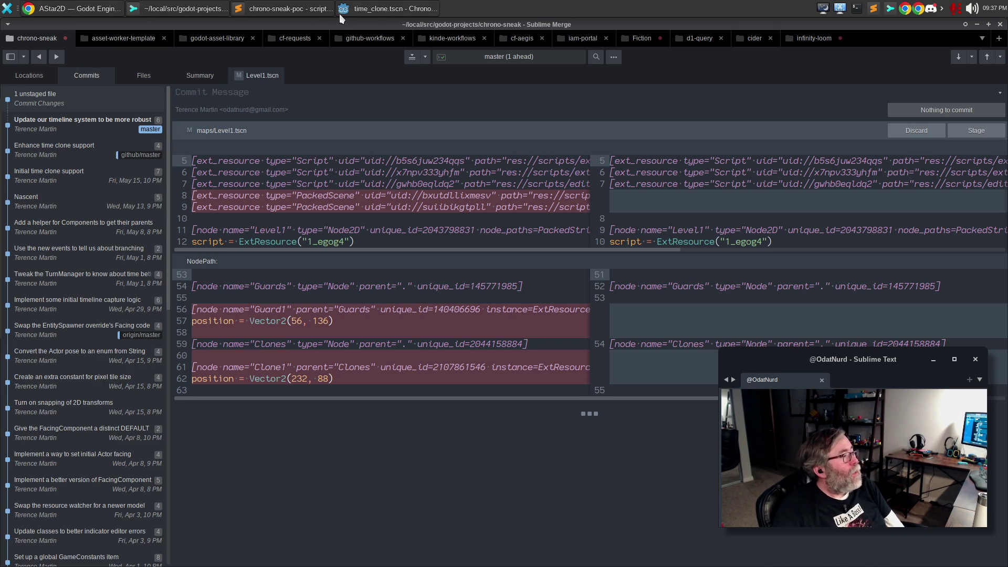
{"action": "left_click", "coordinate": [374, 11]}
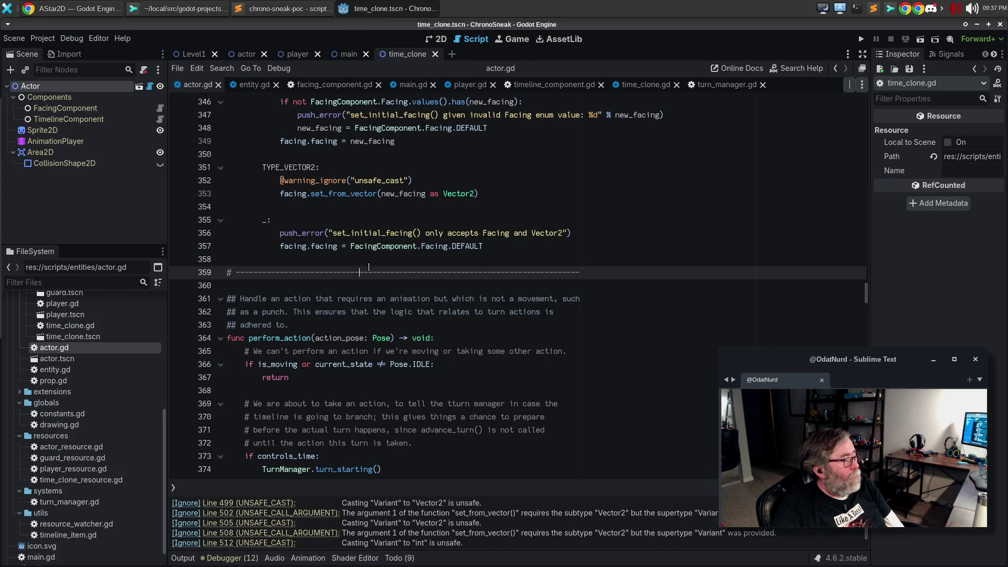
- Show the Todo panel and jump to the TODO at line 170 of timeline_component.gd
{"action": "scroll", "coordinate": [374, 262], "scroll_direction": "down", "scroll_amount": 5}
{"action": "scroll", "coordinate": [374, 262], "scroll_direction": "down", "scroll_amount": 10}
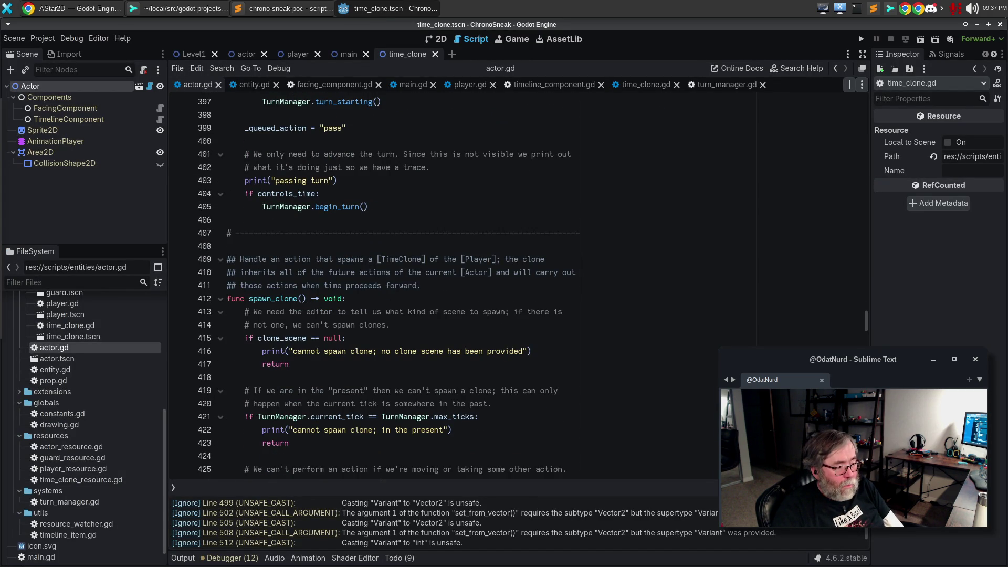
{"action": "left_click", "coordinate": [410, 560]}
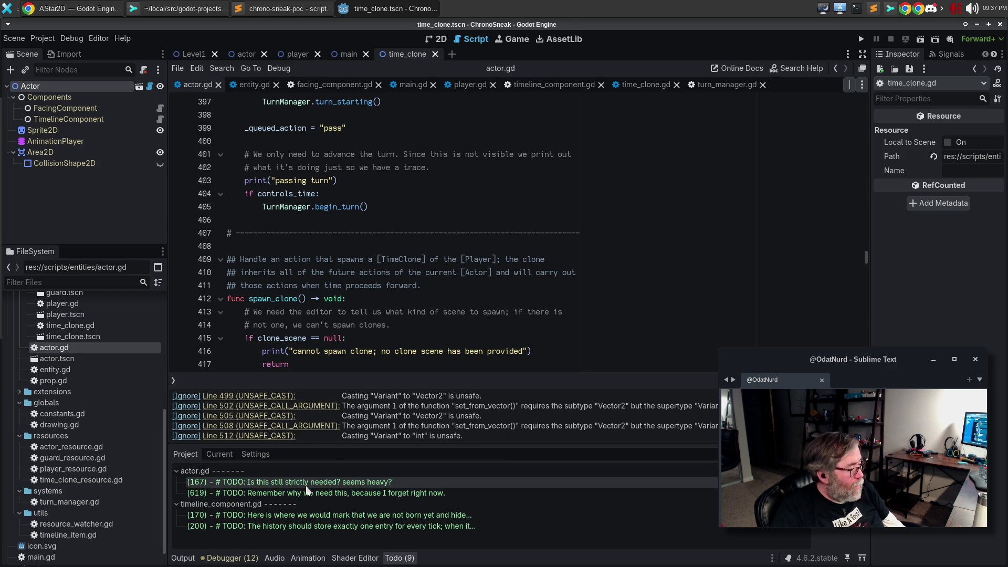
{"action": "left_click", "coordinate": [295, 496]}
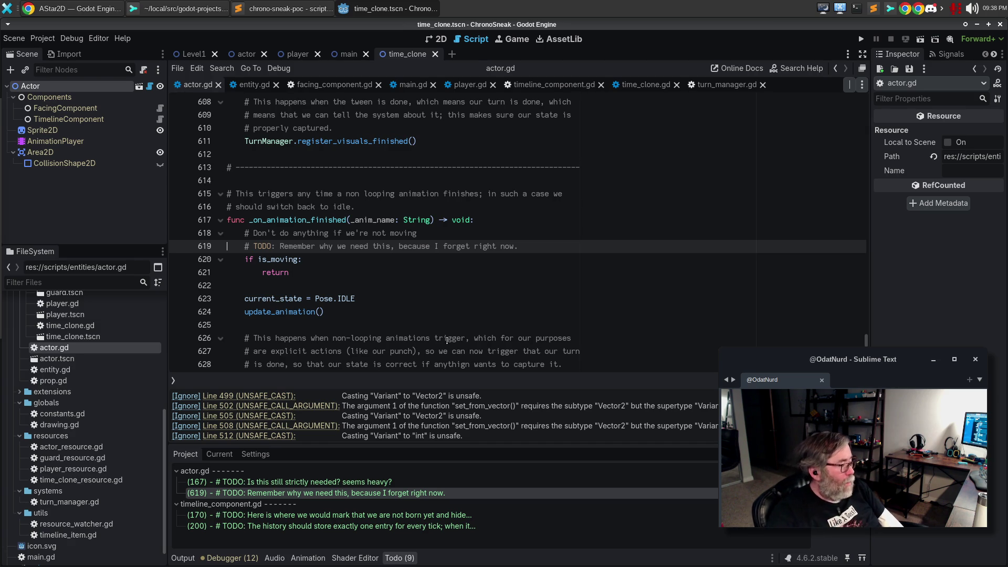
{"action": "left_click", "coordinate": [285, 517]}
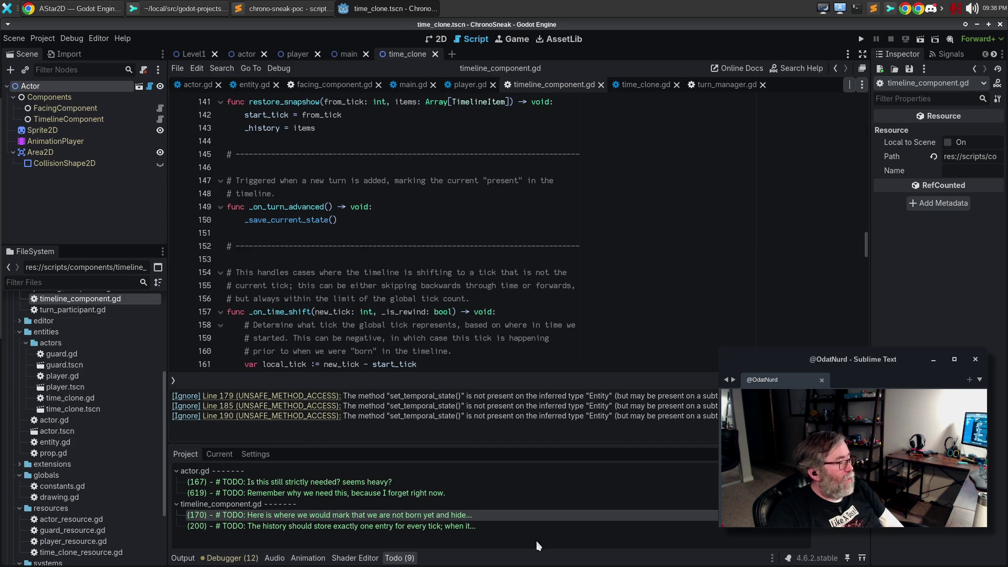
- Remove the TODO comment on lines 170–173 of timeline_component.gd about not-yet-born entities
{"action": "scroll", "coordinate": [547, 318], "scroll_direction": "up", "scroll_amount": 1}
{"action": "scroll", "coordinate": [547, 318], "scroll_direction": "down", "scroll_amount": 2}
{"action": "scroll", "coordinate": [547, 318], "scroll_direction": "up", "scroll_amount": 3}
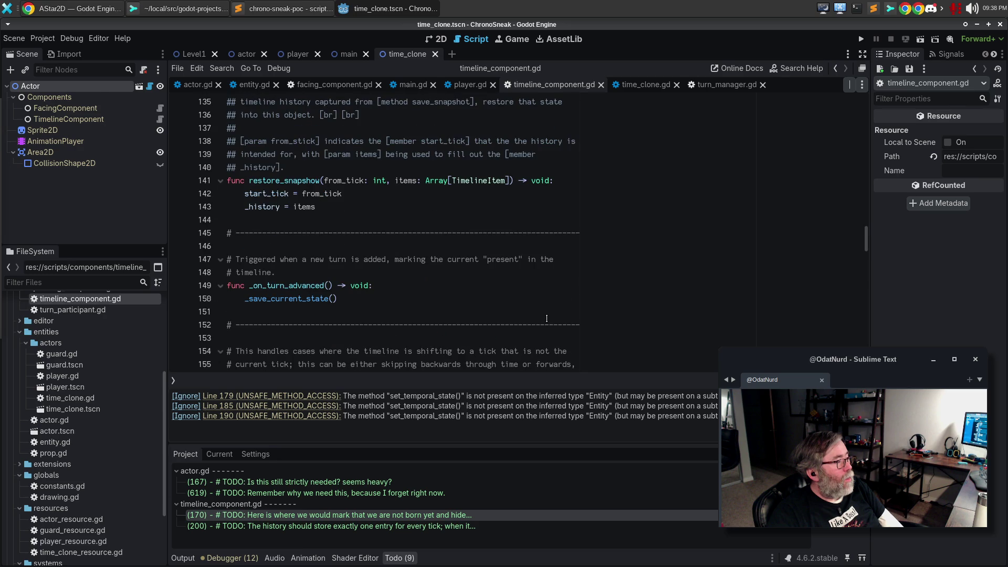
{"action": "scroll", "coordinate": [547, 319], "scroll_direction": "down", "scroll_amount": 4}
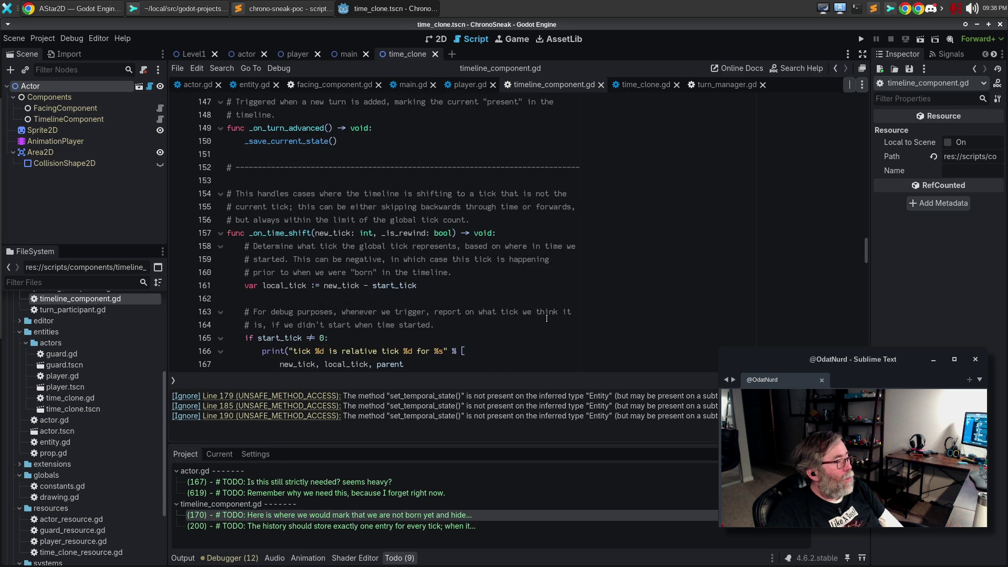
{"action": "scroll", "coordinate": [547, 319], "scroll_direction": "down", "scroll_amount": 3}
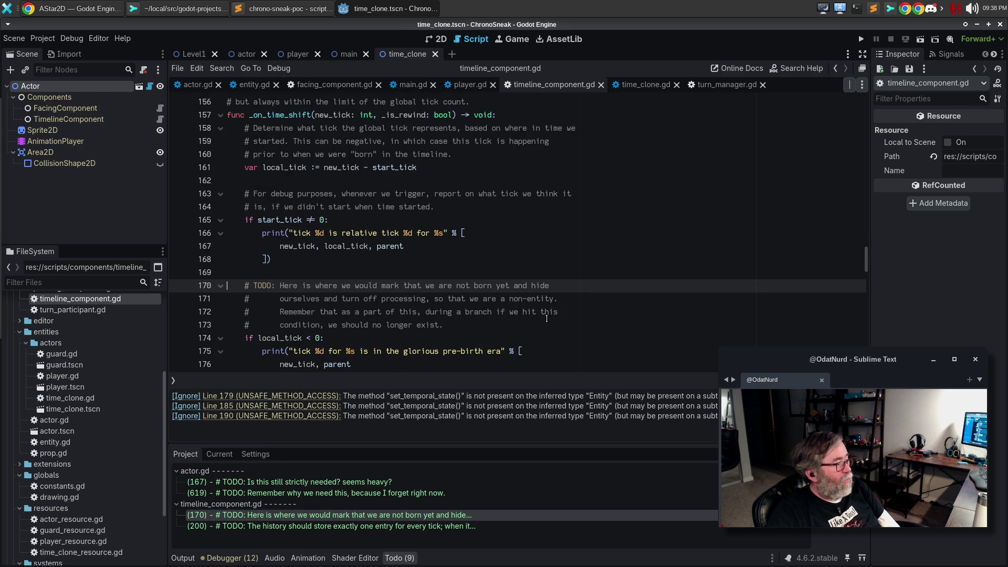
{"action": "scroll", "coordinate": [547, 318], "scroll_direction": "down", "scroll_amount": 2}
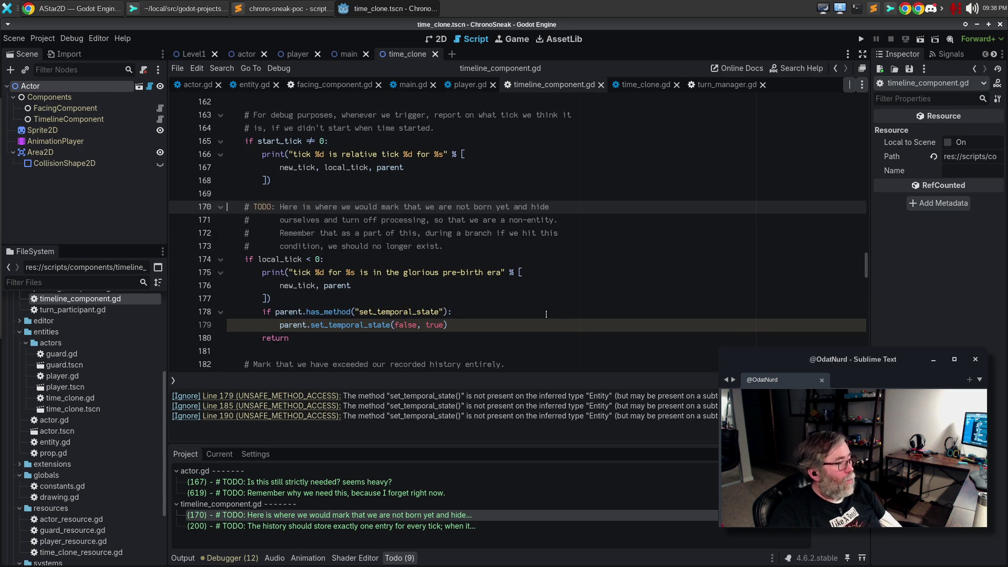
{"action": "scroll", "coordinate": [547, 314], "scroll_direction": "up", "scroll_amount": 1}
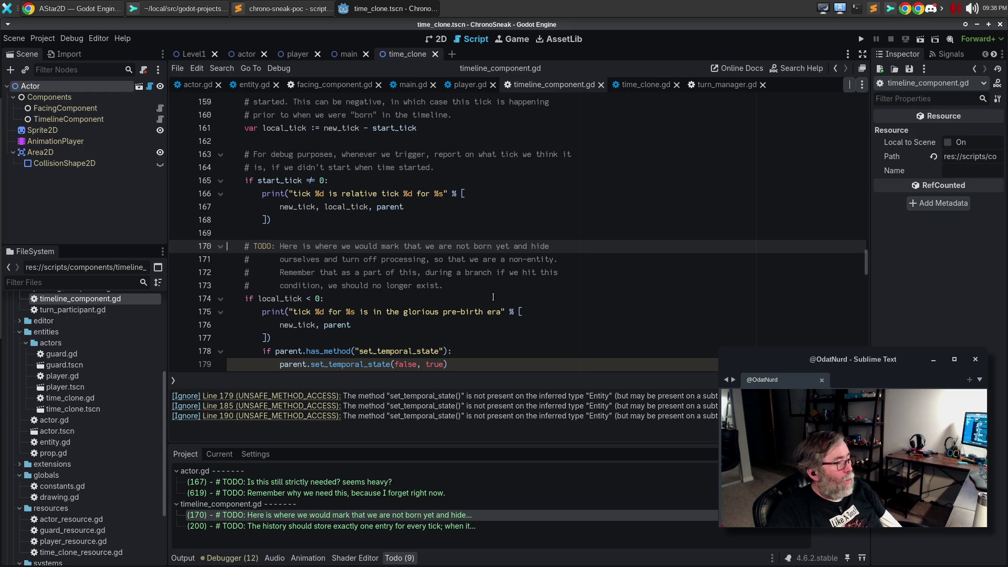
{"action": "left_click", "coordinate": [512, 286], "text": "shift"}
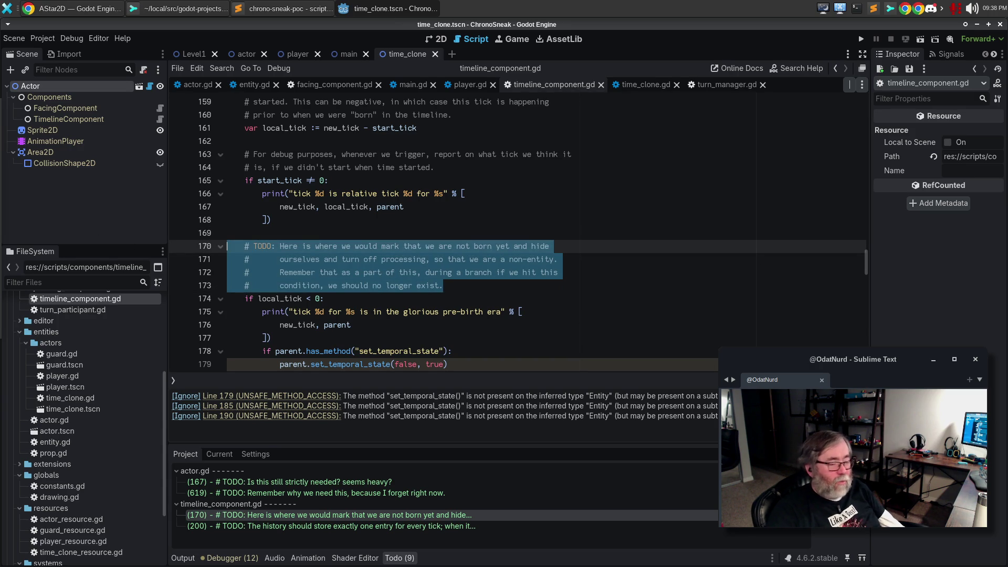
{"action": "key", "text": "BackSpace"}
{"action": "key", "text": "BackSpace"}
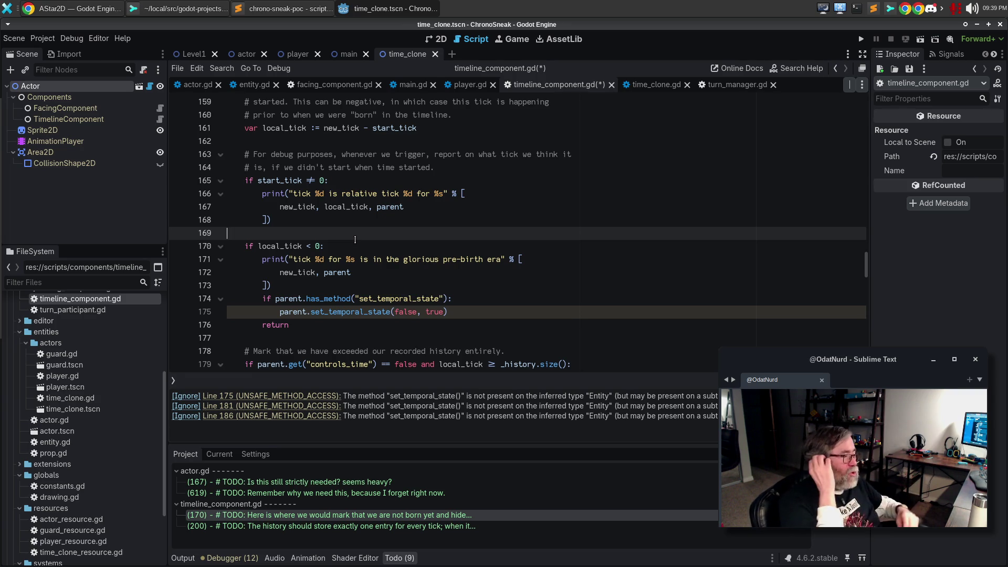
- Save timeline_component.gd and run ChronoSneak with F5
{"action": "left_click", "coordinate": [393, 246]}
{"action": "left_click", "coordinate": [419, 239]}
{"action": "key", "text": "F5"}
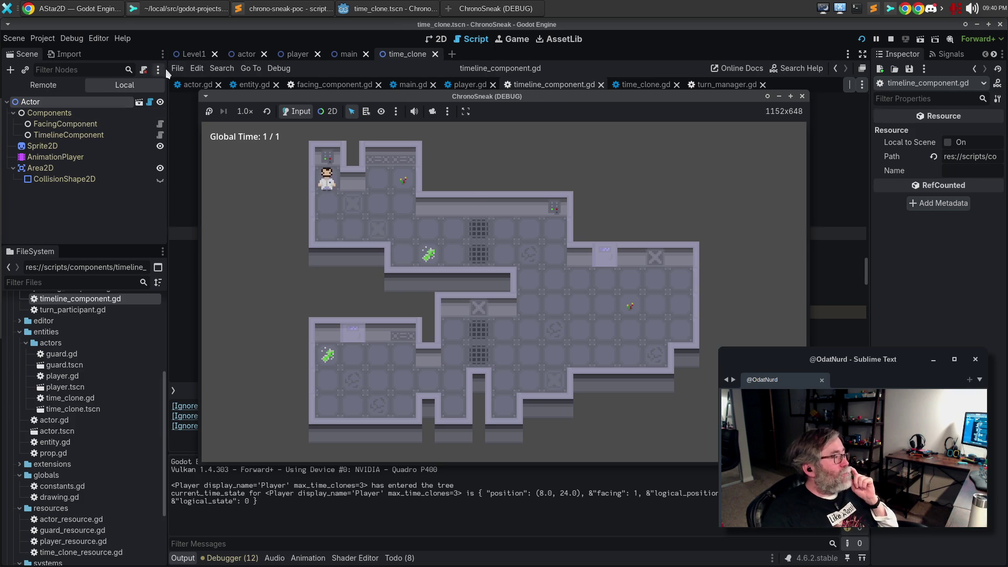
- Show the Level1 scene in the 2D workspace, then return to the ChronoSneak debug window
{"action": "left_click", "coordinate": [436, 39]}
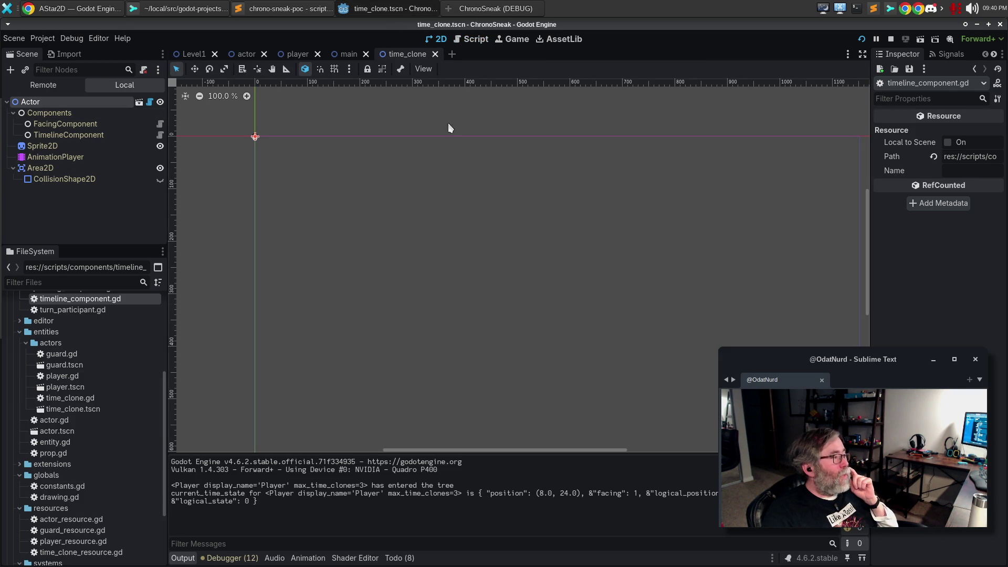
{"action": "left_click", "coordinate": [191, 54]}
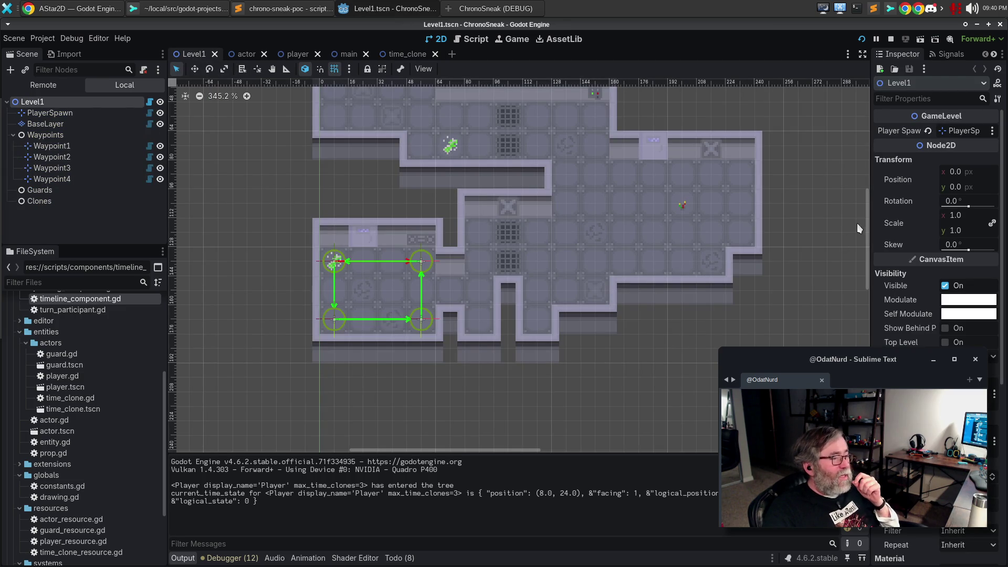
{"action": "scroll", "coordinate": [725, 288], "scroll_direction": "up", "scroll_amount": 5}
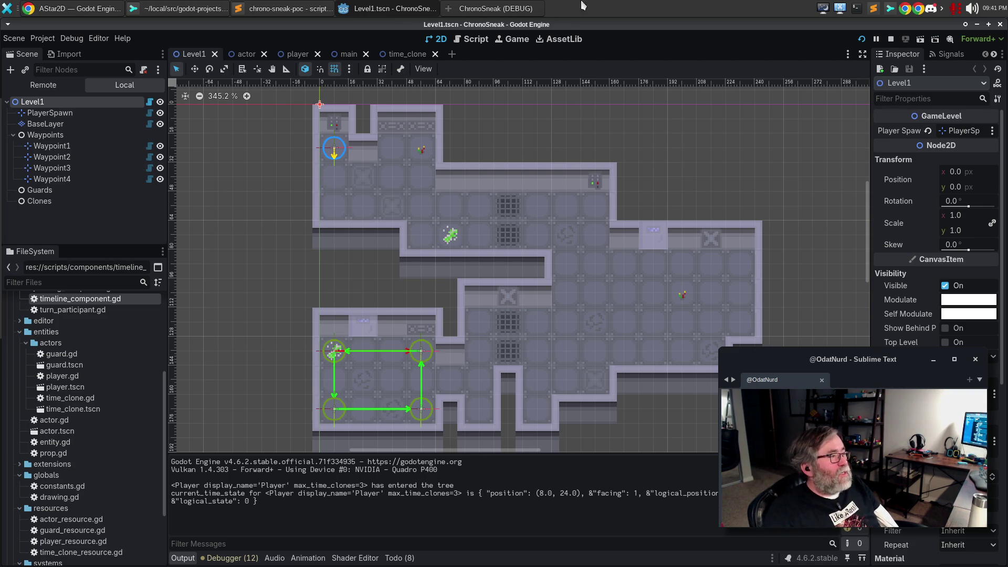
{"action": "left_click", "coordinate": [510, 8]}
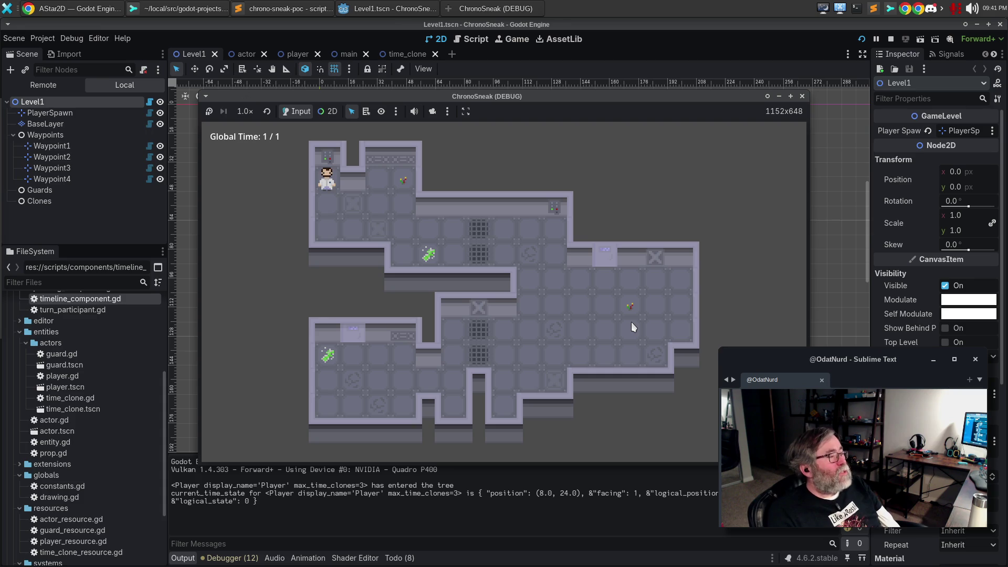
- Move the player down, right twice, then turn to face up
{"action": "key", "text": "Down"}
{"action": "key", "text": "Down"}
{"action": "key", "text": "Right"}
{"action": "key", "text": "Right"}
{"action": "key", "text": "Right"}
{"action": "key", "text": "Right"}
{"action": "key", "text": "Right"}
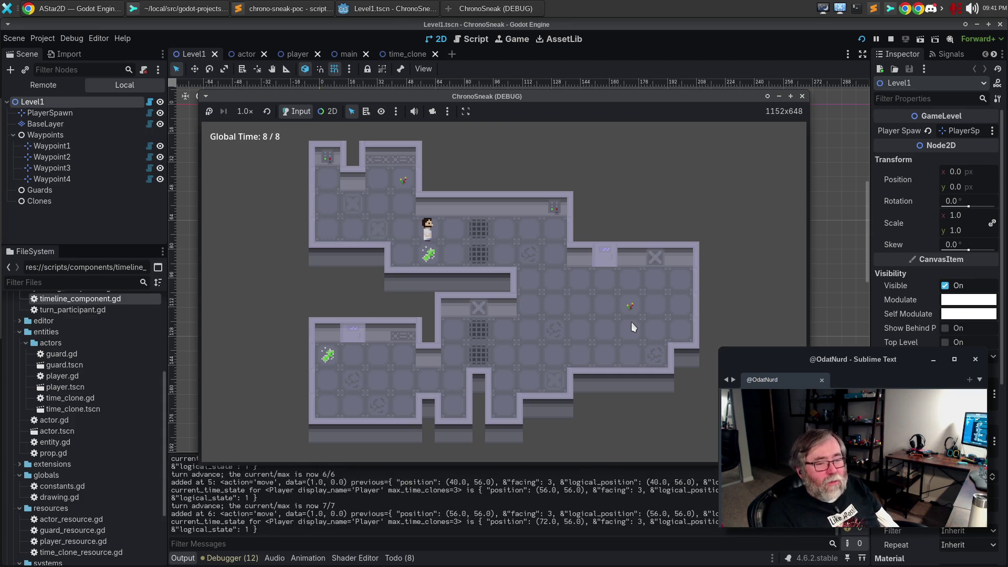
{"action": "key", "text": "Right"}
{"action": "key", "text": "Right"}
{"action": "key", "text": "Right"}
{"action": "key", "text": "Right"}
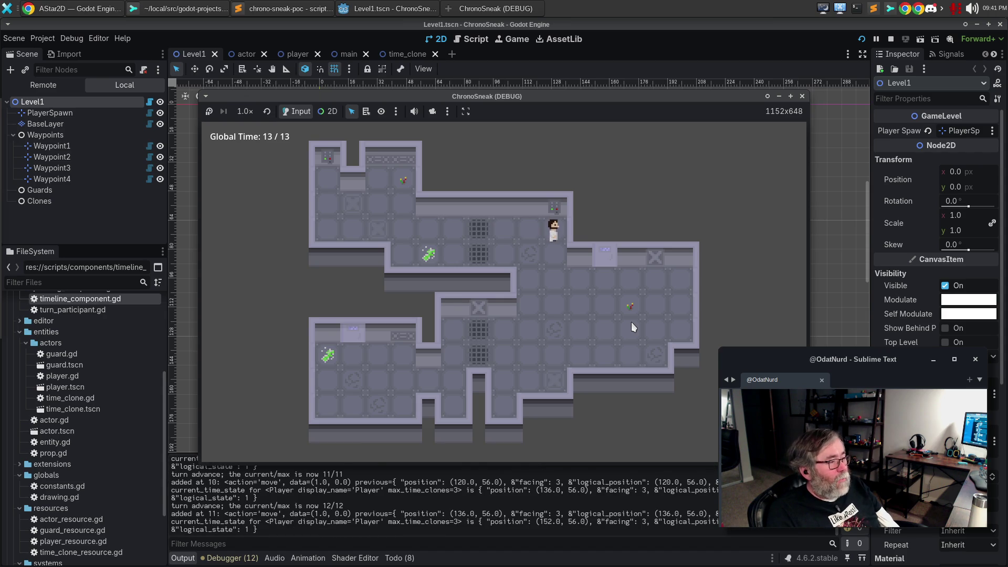
{"action": "key", "text": "Up"}
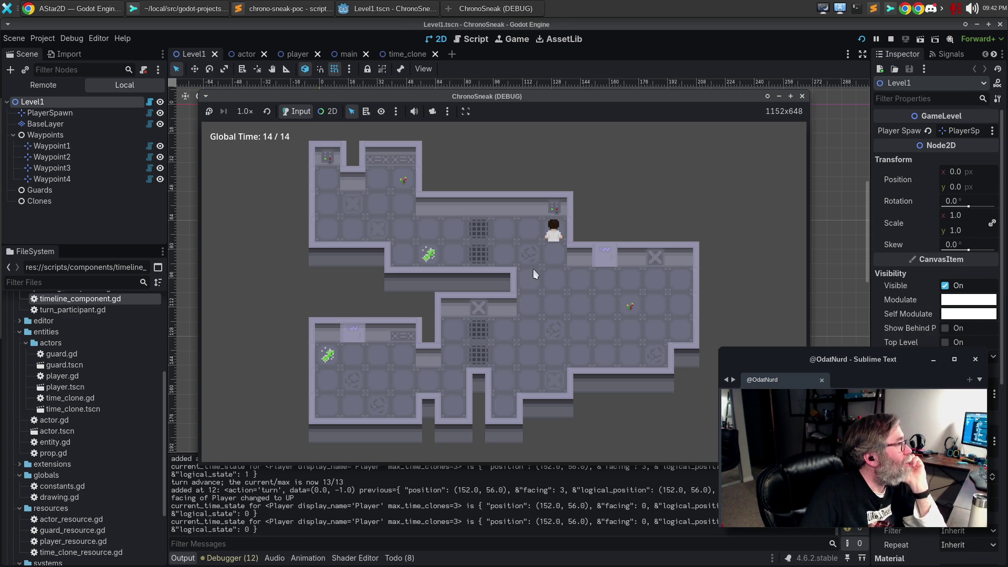
{"action": "left_click", "coordinate": [52, 39]}
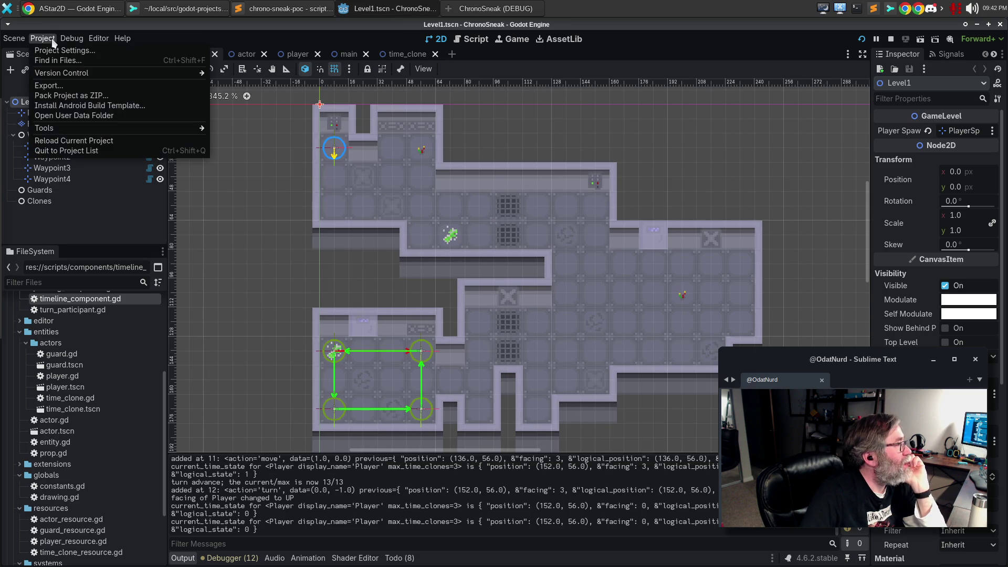
- Review the Input Map in Project Settings, close it, and raise the ChronoSneak game window
{"action": "left_click", "coordinate": [65, 52]}
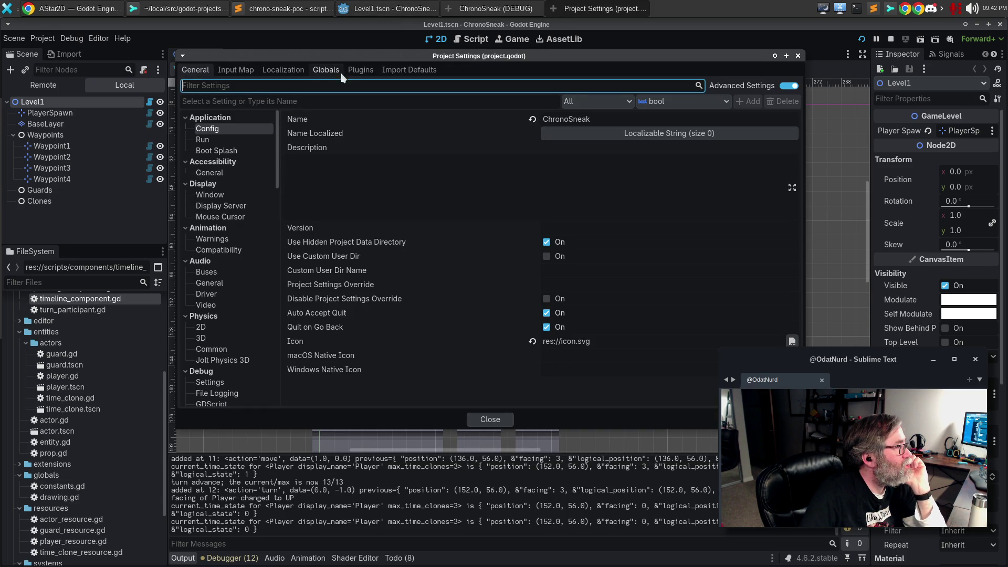
{"action": "left_click", "coordinate": [237, 74]}
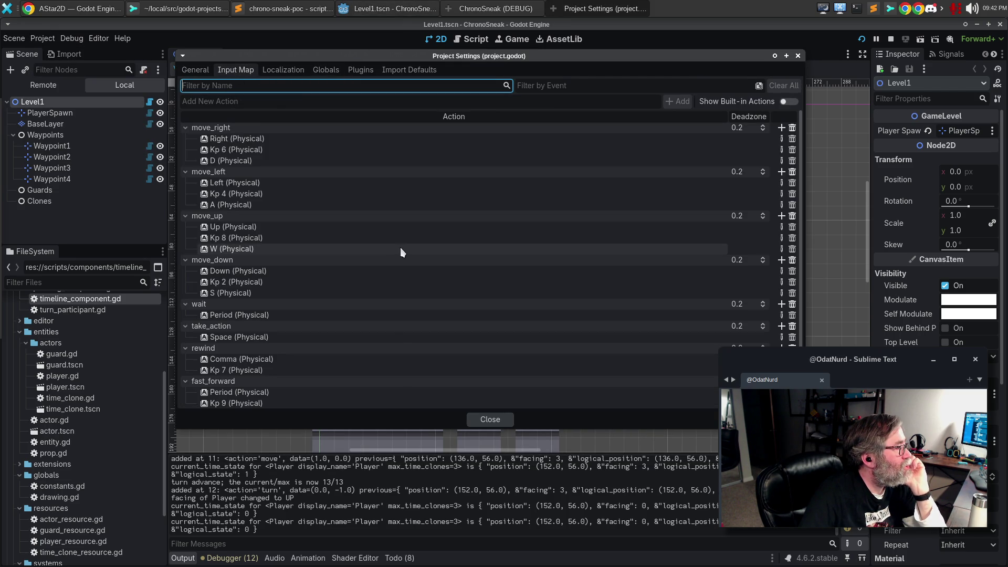
{"action": "left_click", "coordinate": [798, 55]}
{"action": "left_click", "coordinate": [481, 10]}
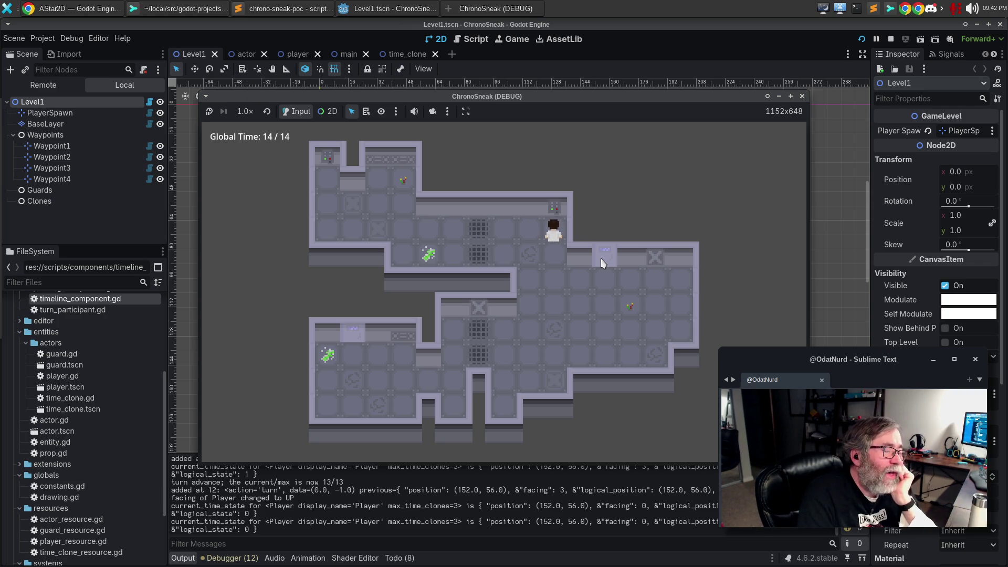
- Pass two turns, walk the player down, right and up, then rewind from tick 35 to 22
{"action": "key", "text": "space"}
{"action": "key", "text": "space"}
{"action": "key", "text": "space"}
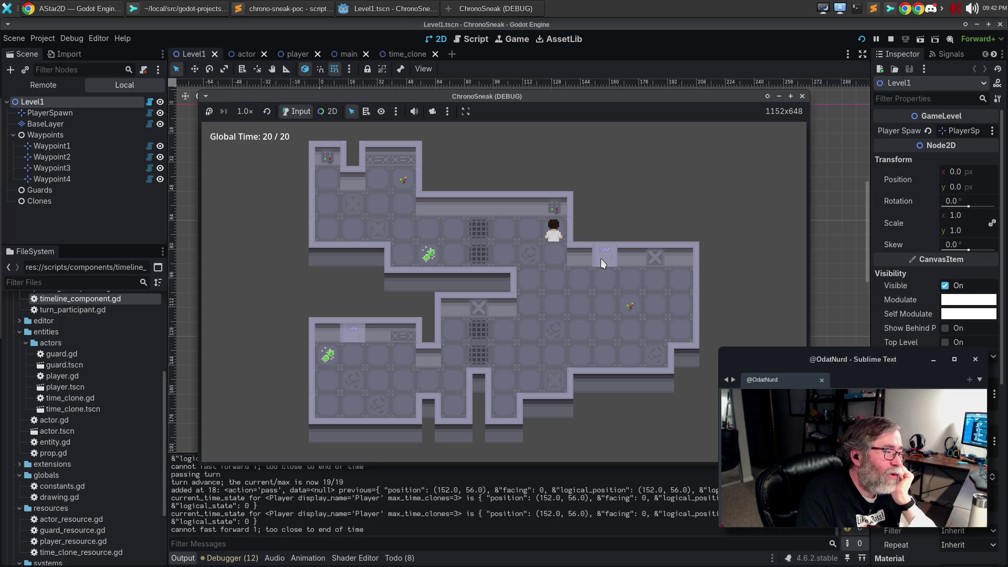
{"action": "key", "text": "space"}
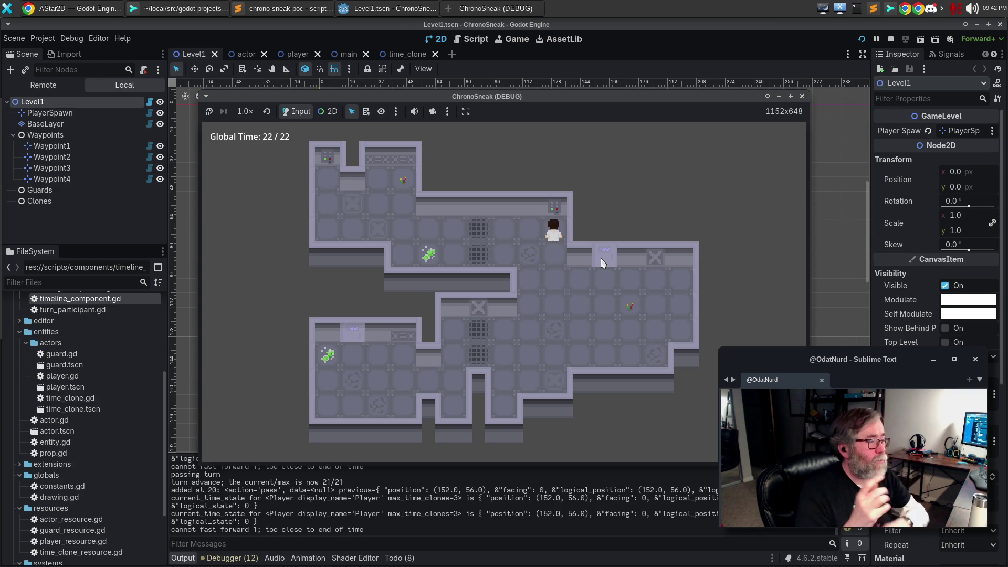
{"action": "key", "text": "Down"}
{"action": "key", "text": "Down"}
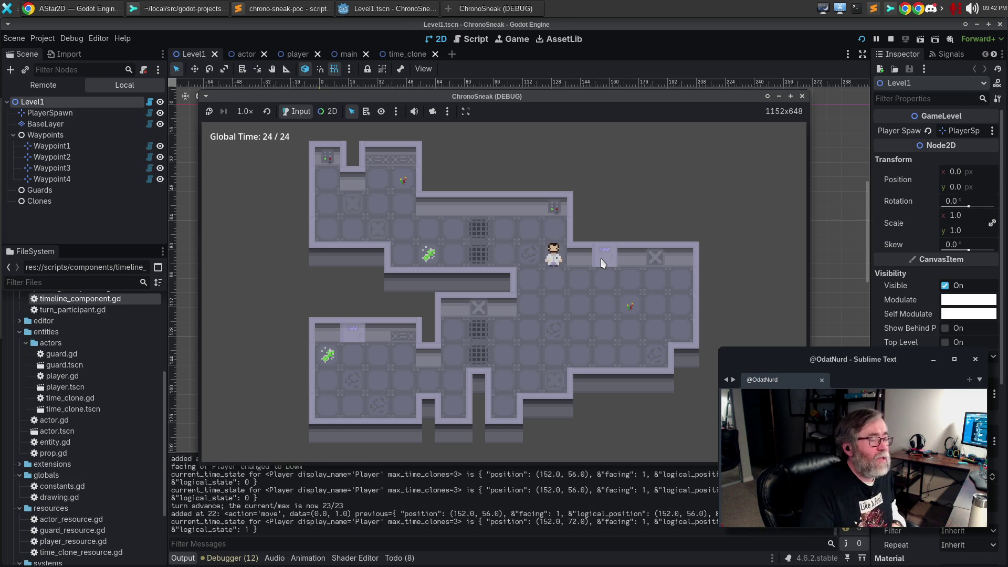
{"action": "key", "text": "Down"}
{"action": "key", "text": "Down"}
{"action": "key", "text": "Down"}
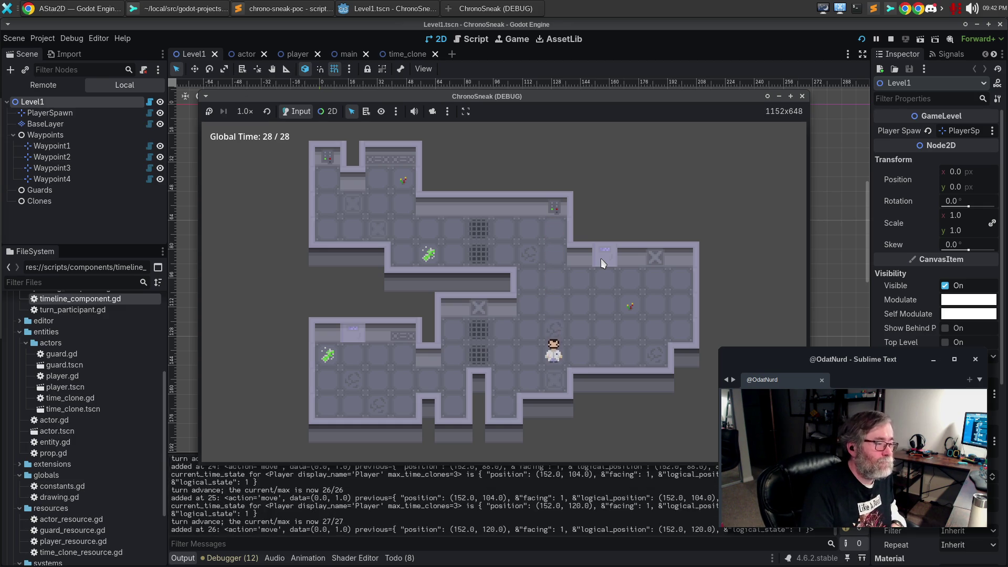
{"action": "key", "text": "Right"}
{"action": "key", "text": "Right"}
{"action": "key", "text": "Right"}
{"action": "key", "text": "Up"}
{"action": "key", "text": "Up"}
{"action": "key", "text": "Up"}
{"action": "key", "text": "Up"}
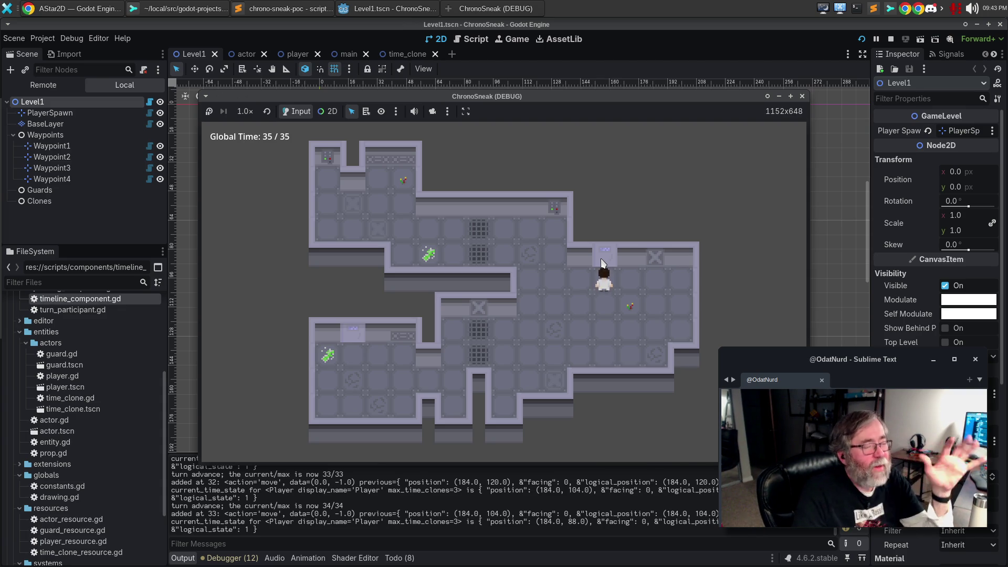
{"action": "key", "text": "BackSpace"}
{"action": "key", "text": "BackSpace"}
{"action": "key", "text": "BackSpace"}
{"action": "key", "text": "BackSpace"}
{"action": "key", "text": "BackSpace"}
{"action": "key", "text": "BackSpace"}
{"action": "key", "text": "BackSpace"}
{"action": "key", "text": "BackSpace"}
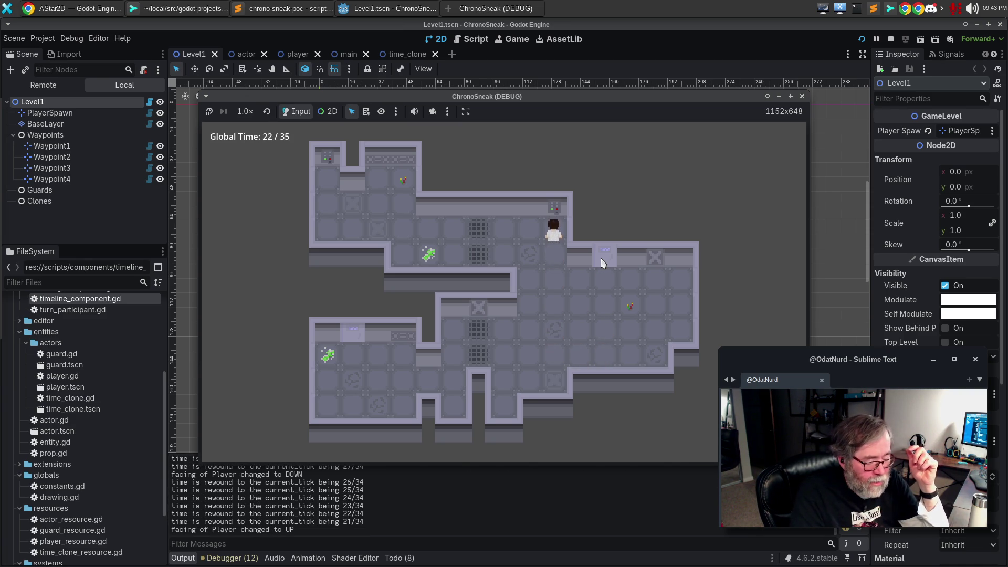
- Spawn a time clone, walk the player three tiles left, then several tiles back right
{"action": "key", "text": "Up"}
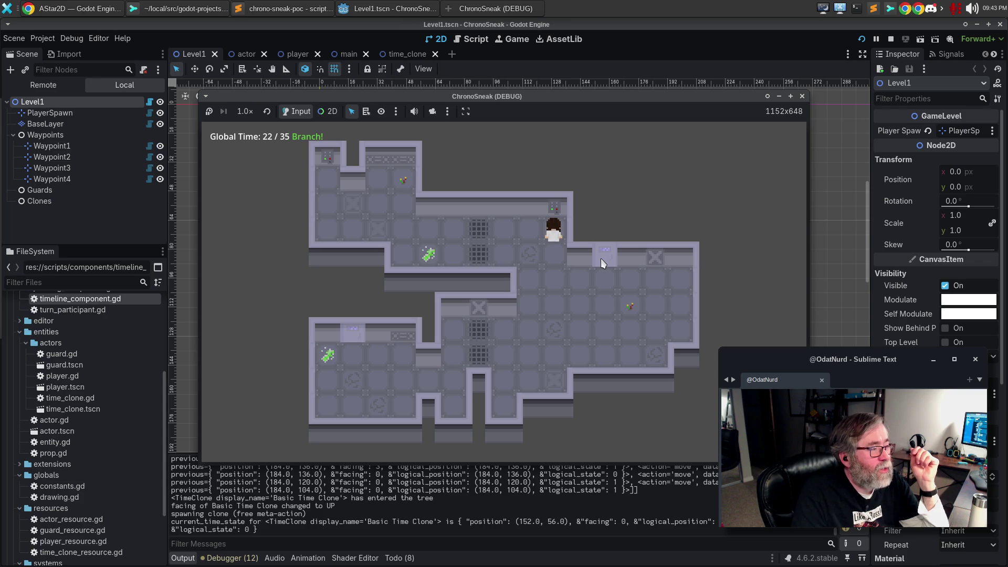
{"action": "key", "text": "Left"}
{"action": "key", "text": "Left"}
{"action": "key", "text": "Left"}
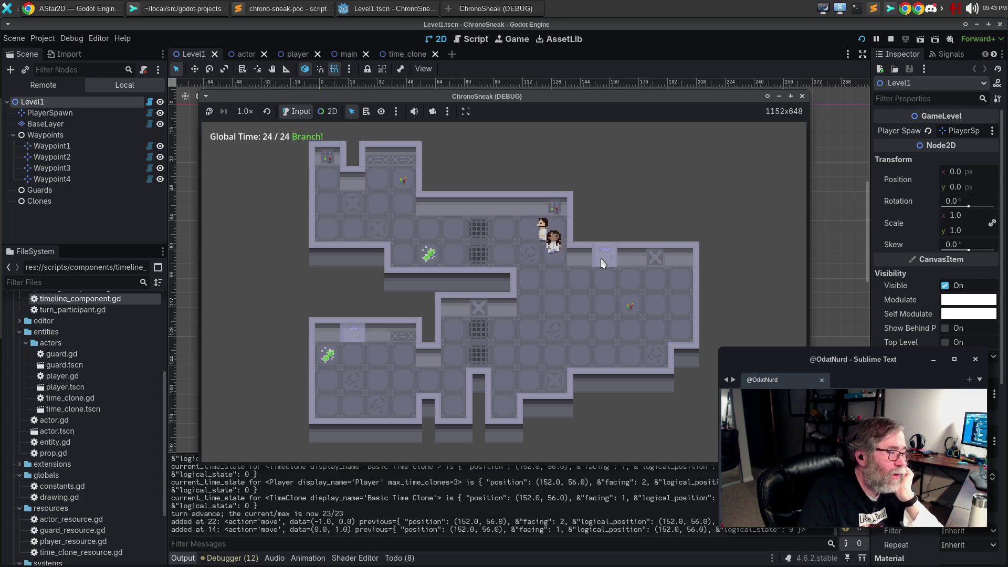
{"action": "key", "text": "Left"}
{"action": "key", "text": "Left"}
{"action": "key", "text": "Left"}
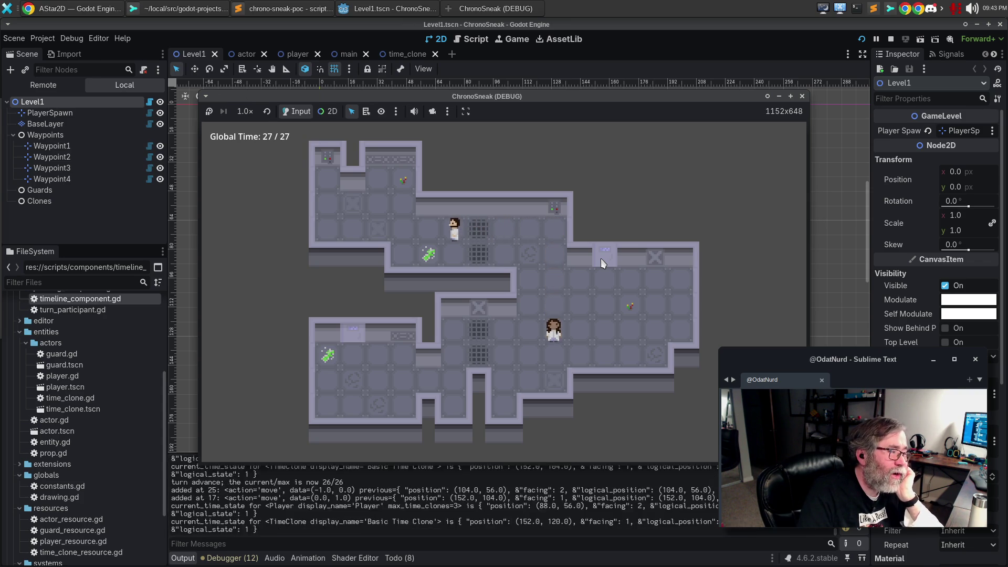
{"action": "key", "text": "Left"}
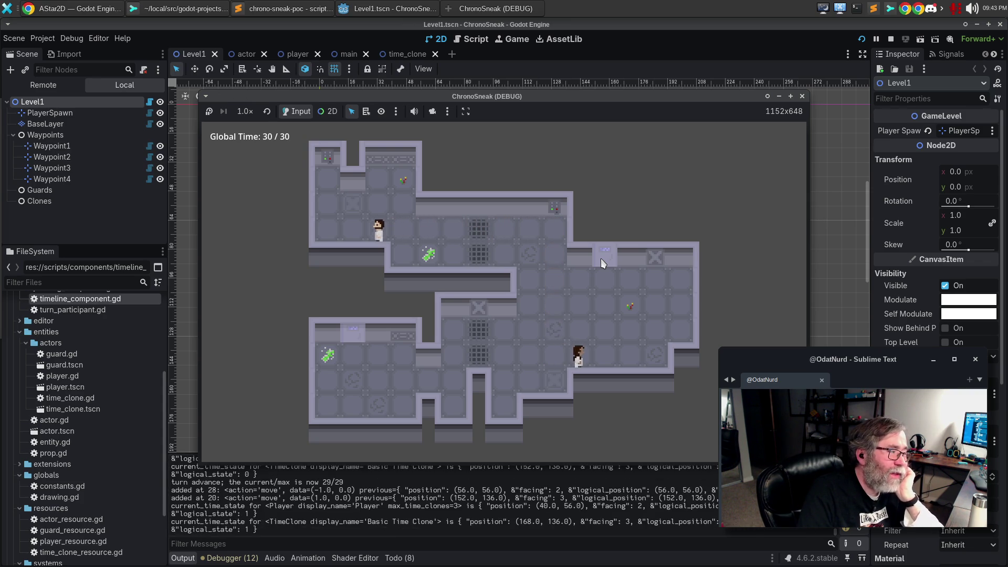
{"action": "key", "text": "Right"}
{"action": "key", "text": "Down"}
{"action": "key", "text": "Right"}
{"action": "key", "text": "Right"}
{"action": "key", "text": "Right"}
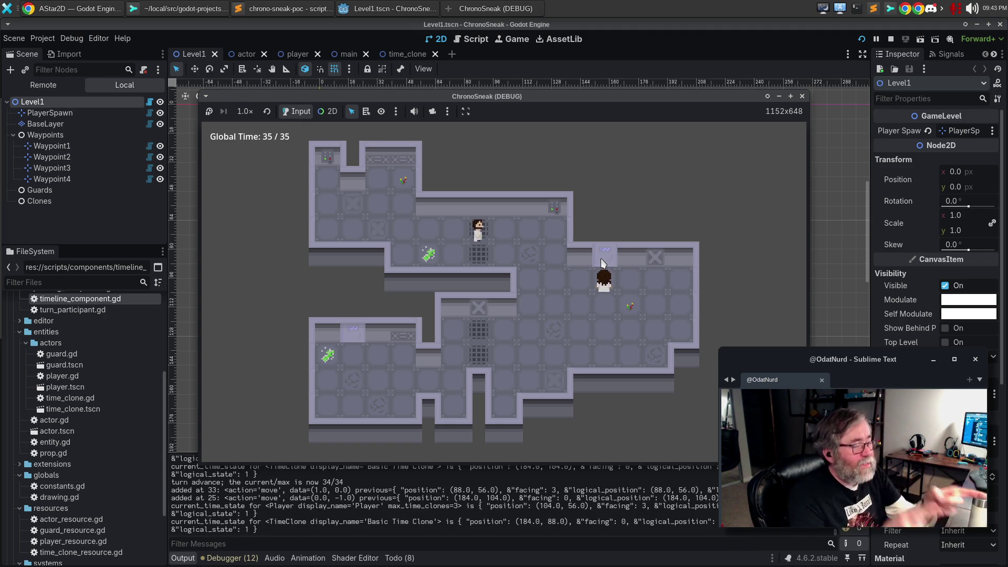
{"action": "key", "text": "Right"}
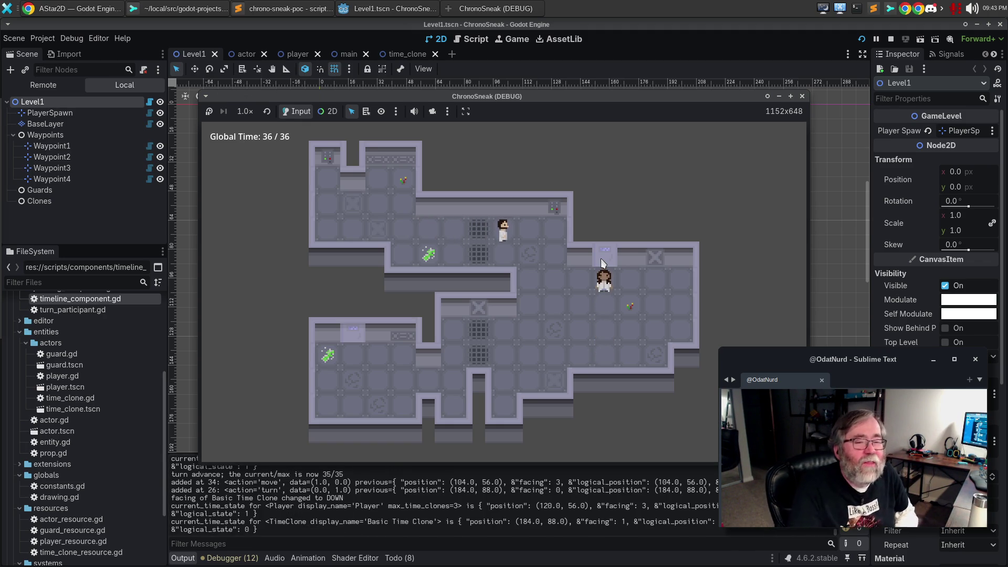
{"action": "key", "text": "Right"}
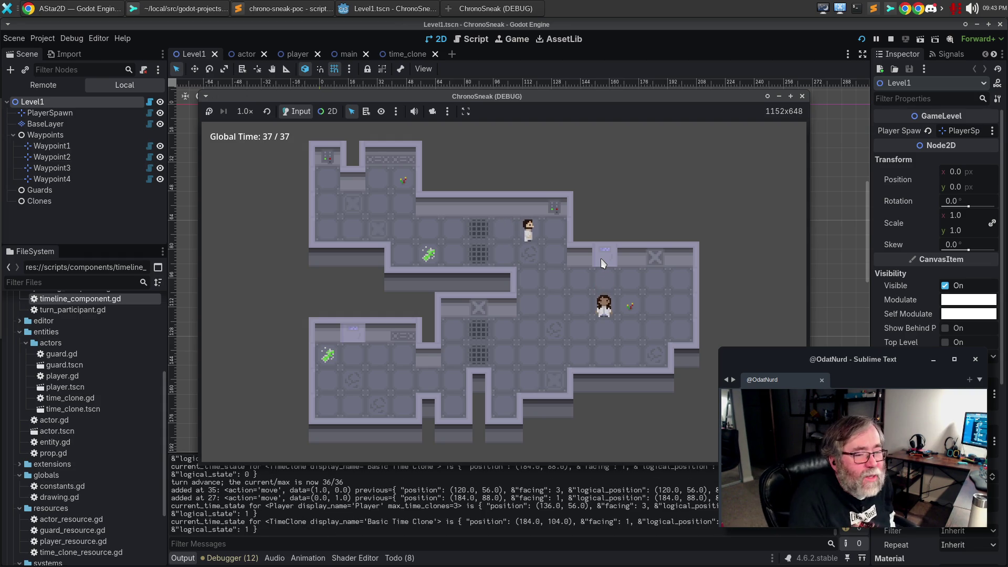
{"action": "key", "text": "Right"}
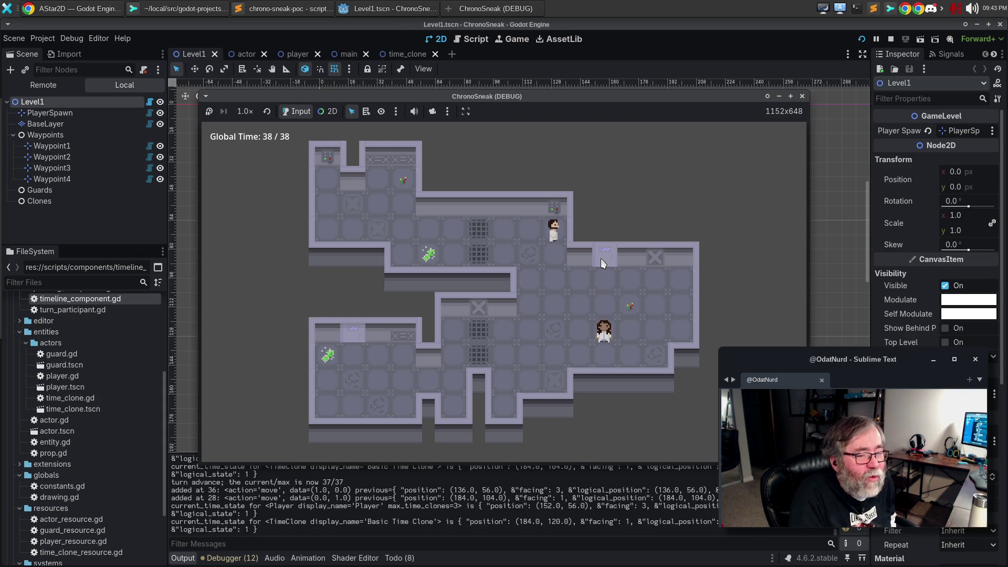
{"action": "key", "text": "Down"}
{"action": "key", "text": "Down"}
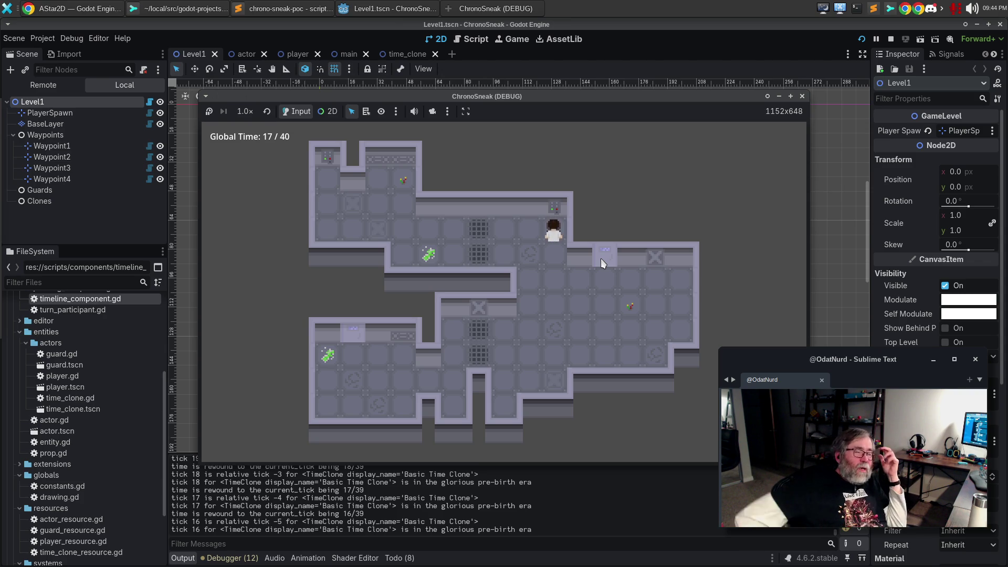
- Branch again from tick 17, walk the player left and use the take action
{"action": "key", "text": "Left"}
{"action": "key", "text": "Up"}
{"action": "key", "text": "Up"}
{"action": "key", "text": "Up"}
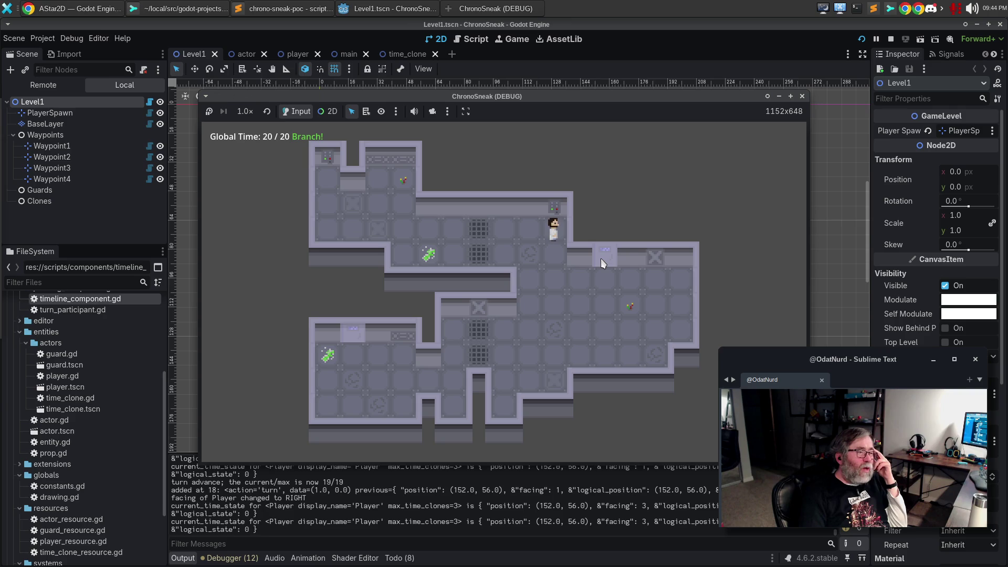
{"action": "key", "text": "Left"}
{"action": "key", "text": "Left"}
{"action": "key", "text": "Left"}
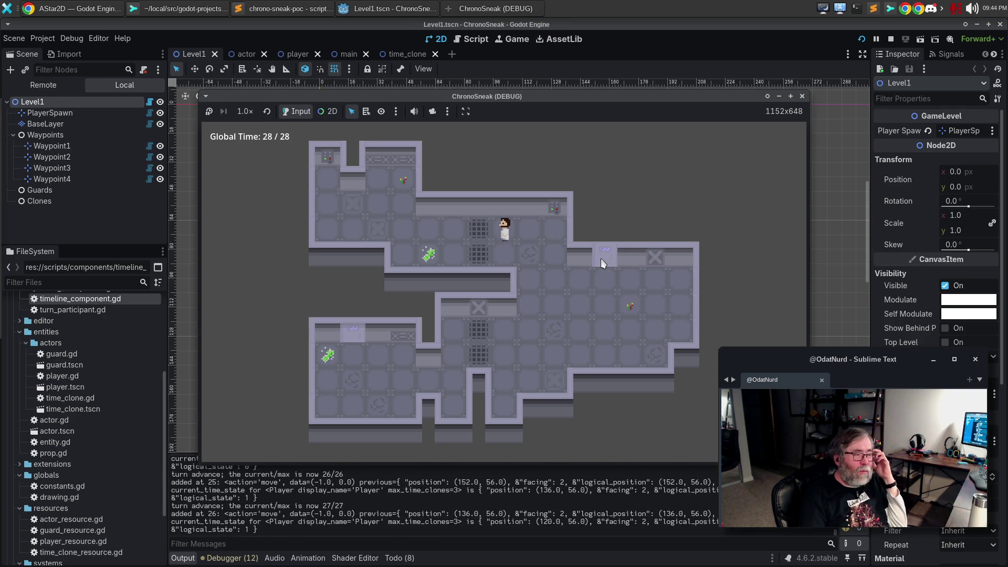
{"action": "key", "text": "space"}
{"action": "key", "text": "space"}
{"action": "key", "text": "space"}
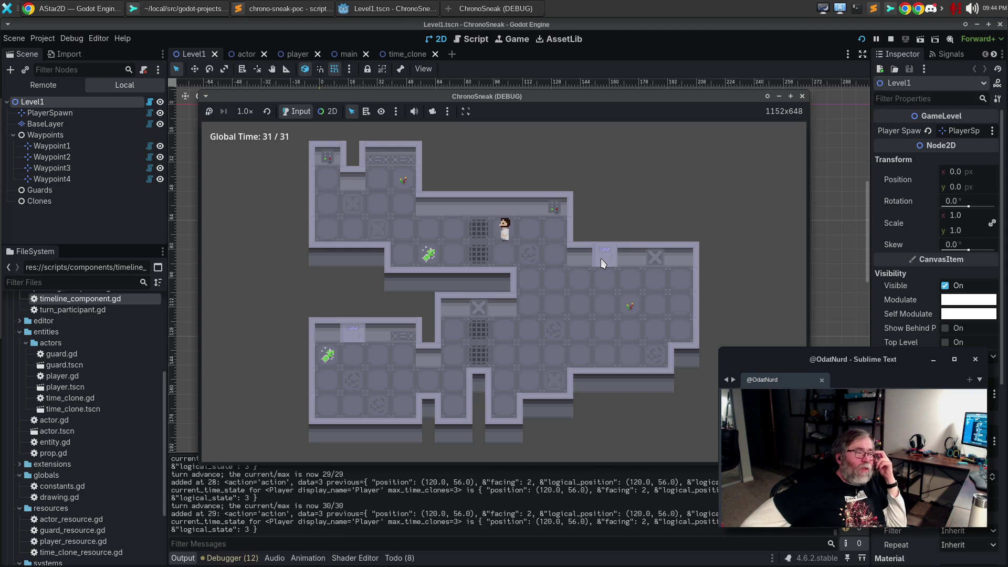
{"action": "key", "text": "Left"}
{"action": "key", "text": "Down"}
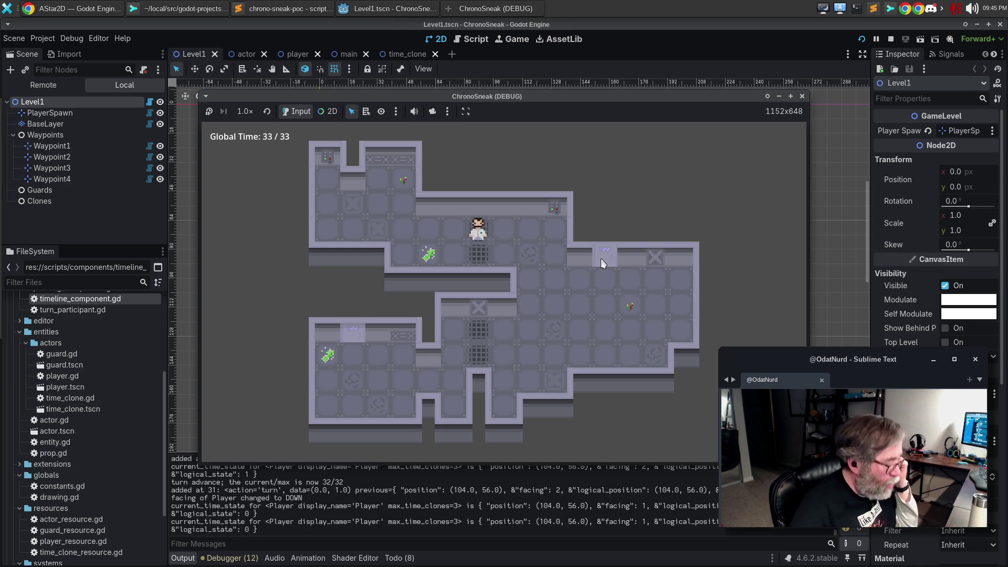
- Step right, try spawning a clone twice in the present, and stop the game
{"action": "key", "text": "Right"}
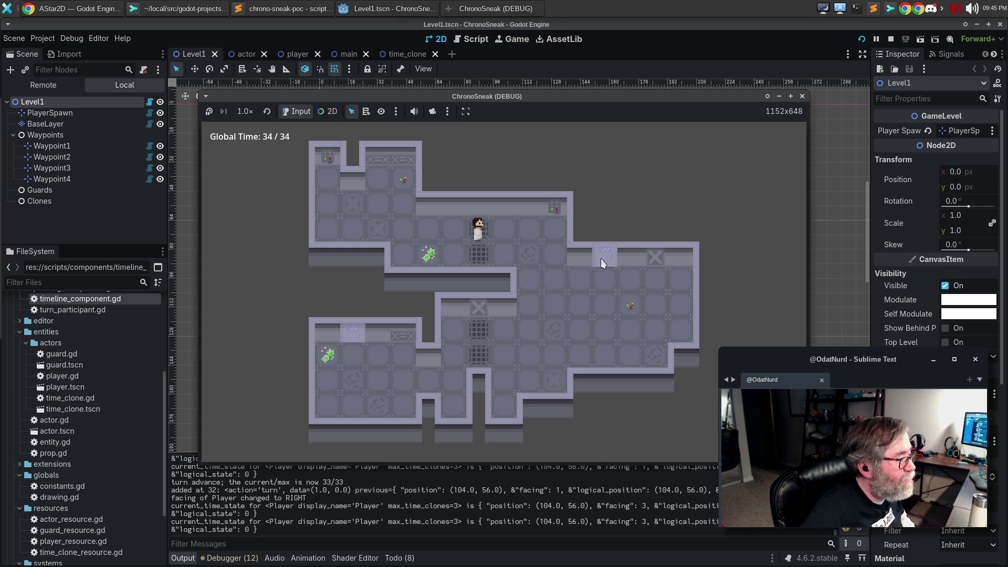
{"action": "key", "text": "Right"}
{"action": "key", "text": "Left"}
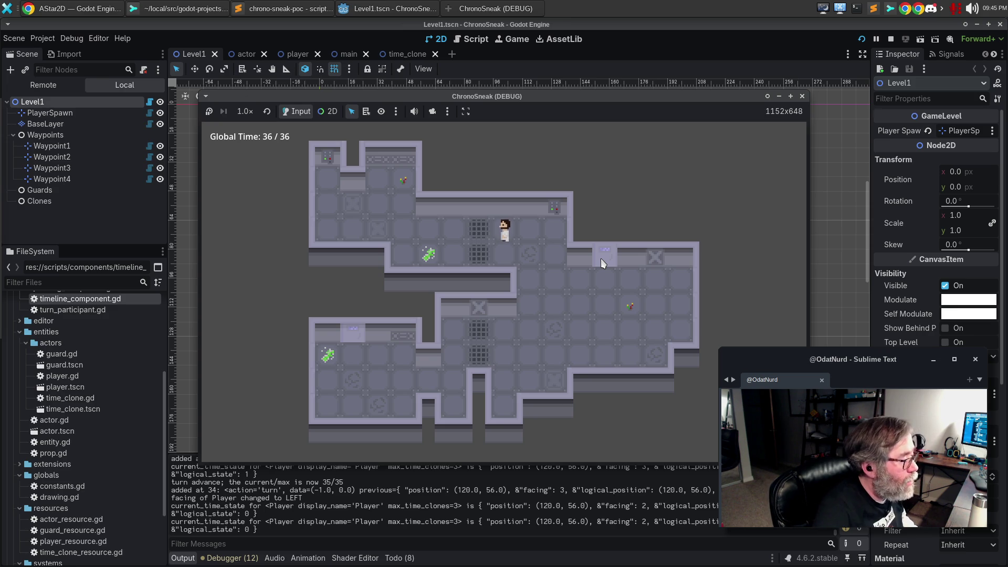
{"action": "key", "text": "space"}
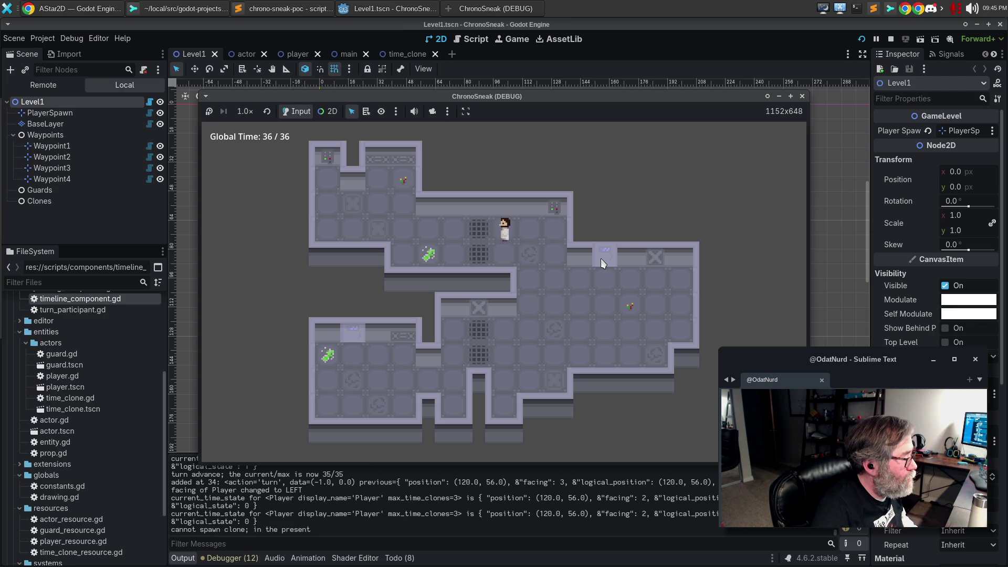
{"action": "key", "text": "space"}
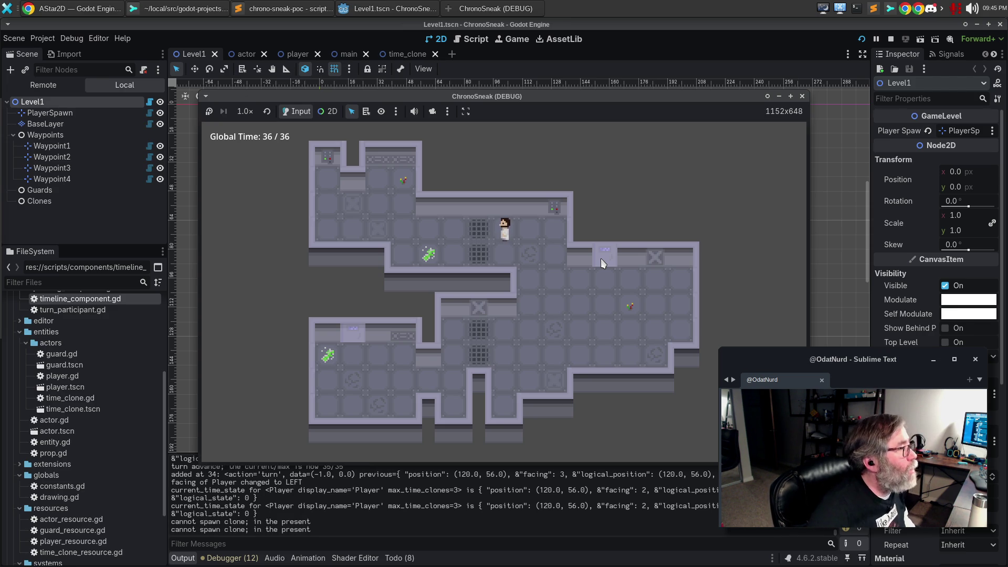
{"action": "left_click", "coordinate": [802, 96]}
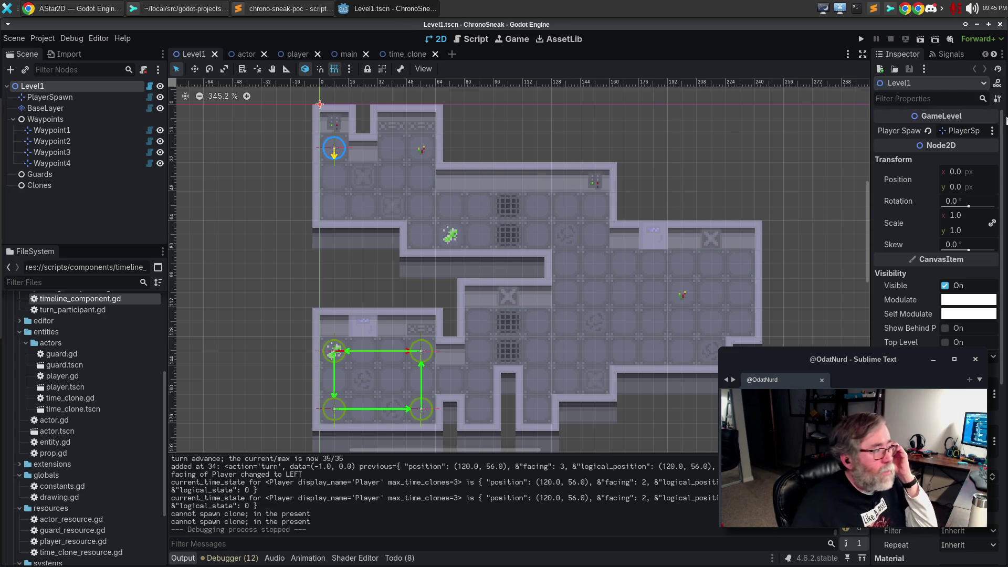
- Open Project Settings on the Input Map listing the move, wait, rewind and fast_forward bindings
{"action": "left_click", "coordinate": [33, 38]}
{"action": "left_click", "coordinate": [43, 48]}
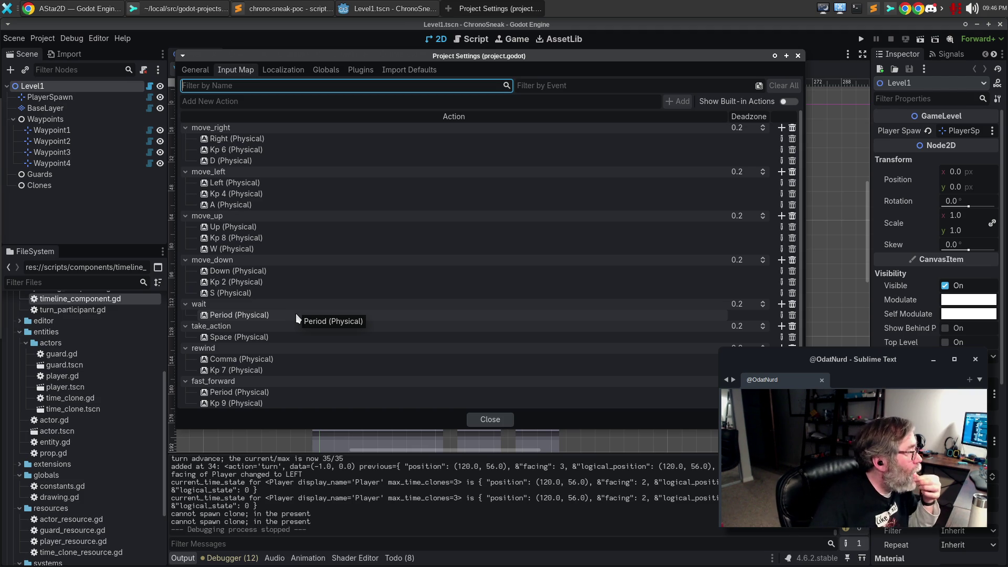
- Rebind the wait action from Period to Q (Physical) and close Project Settings
{"action": "scroll", "coordinate": [343, 293], "scroll_direction": "down", "scroll_amount": 1}
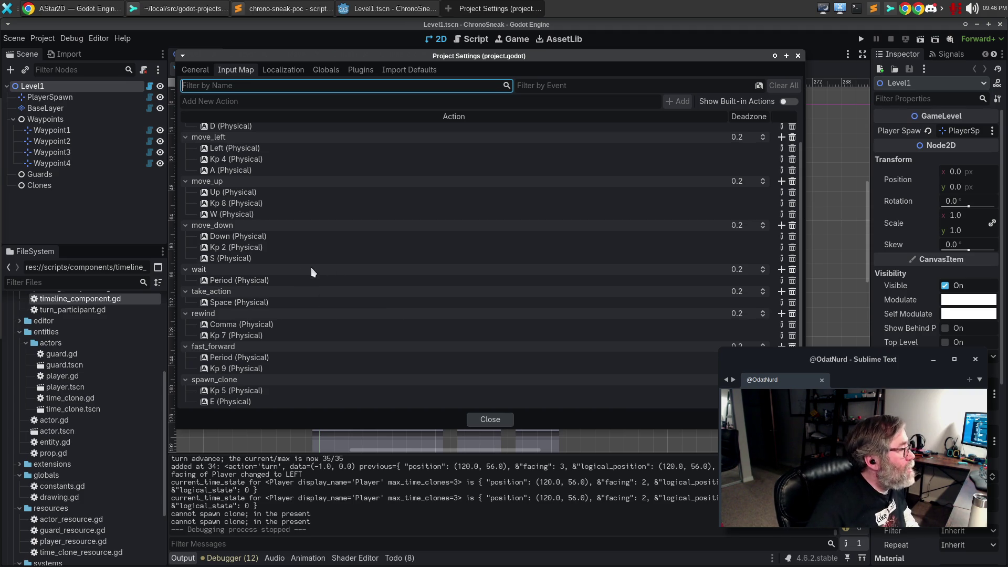
{"action": "left_click", "coordinate": [521, 284]}
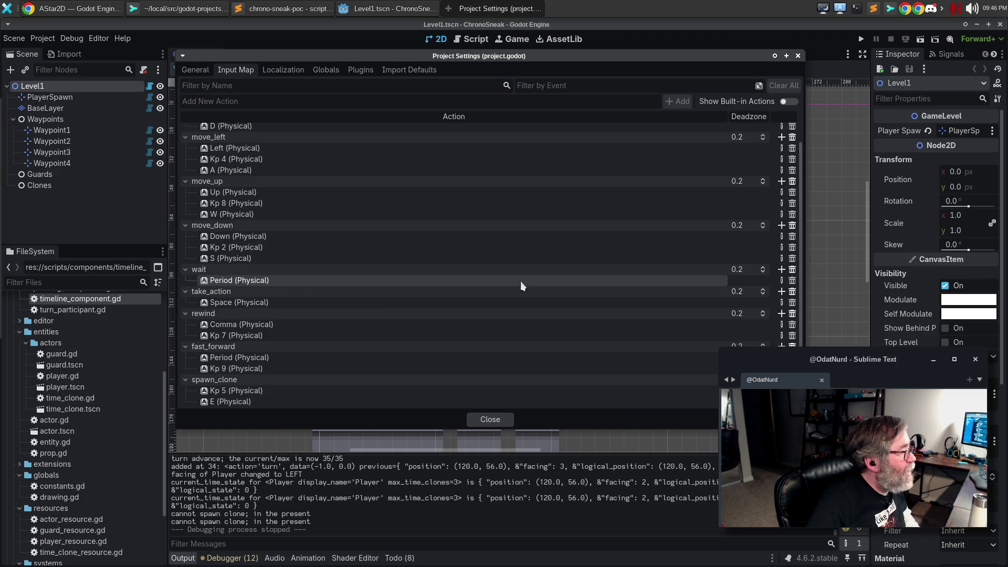
{"action": "left_click", "coordinate": [781, 282]}
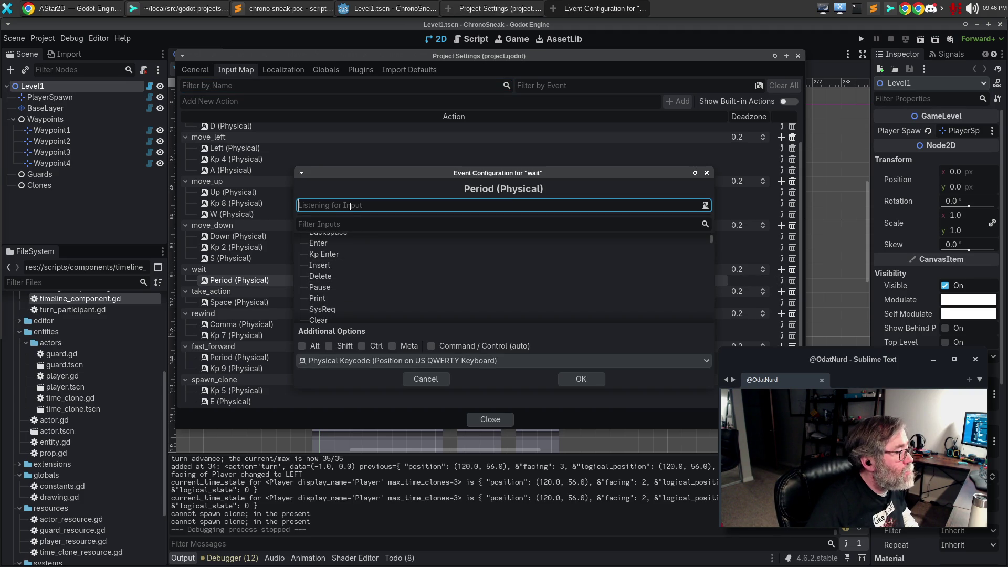
{"action": "key", "text": "q"}
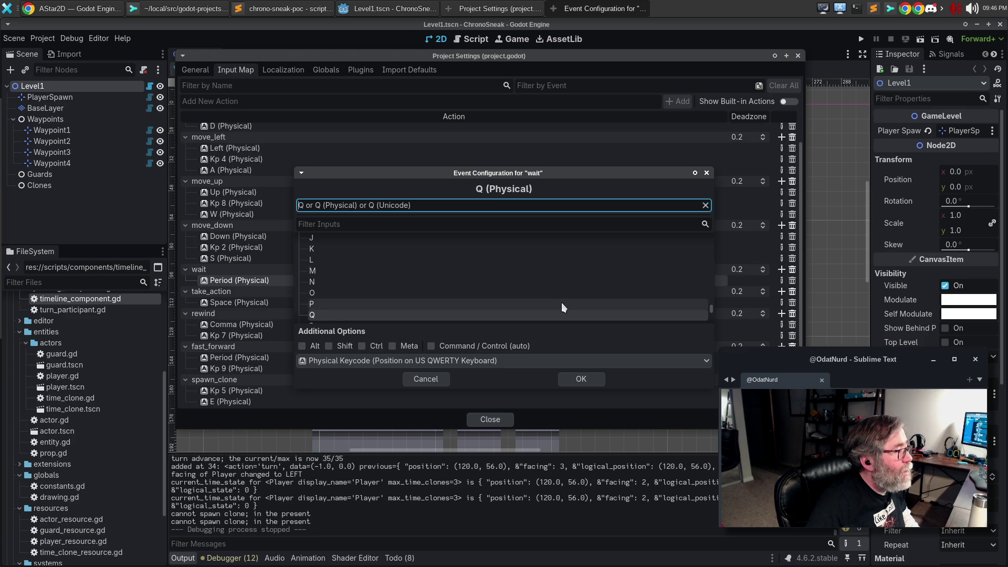
{"action": "left_click", "coordinate": [587, 382]}
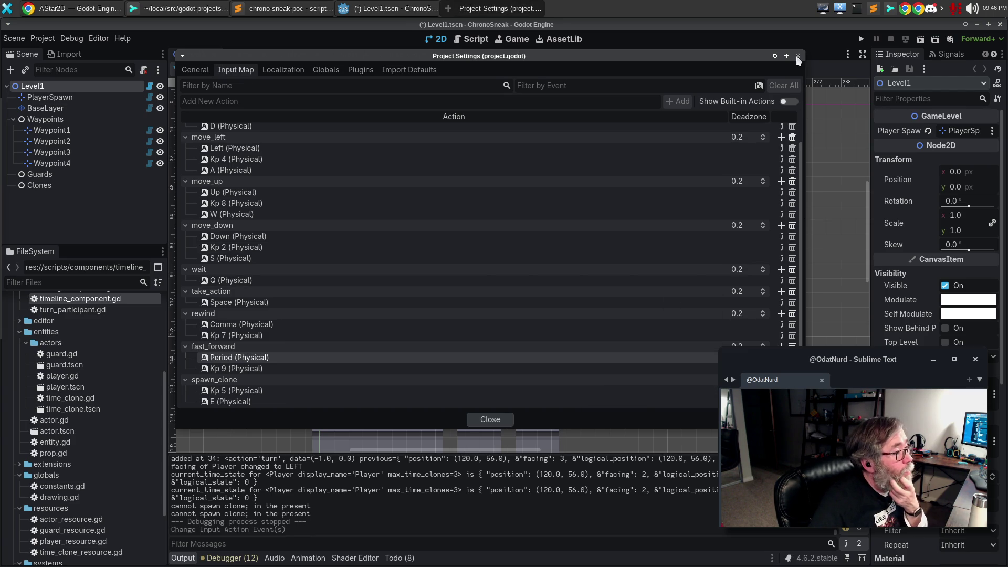
{"action": "left_click", "coordinate": [487, 418]}
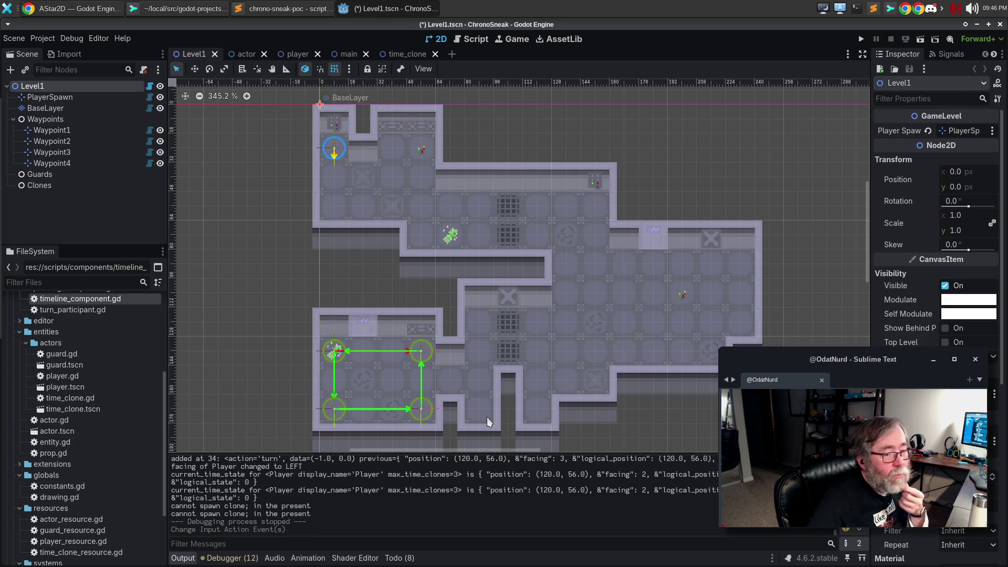
- Save the Level1 scene, select the BaseLayer tile layer and switch to the Script editor
{"action": "key", "text": "F5"}
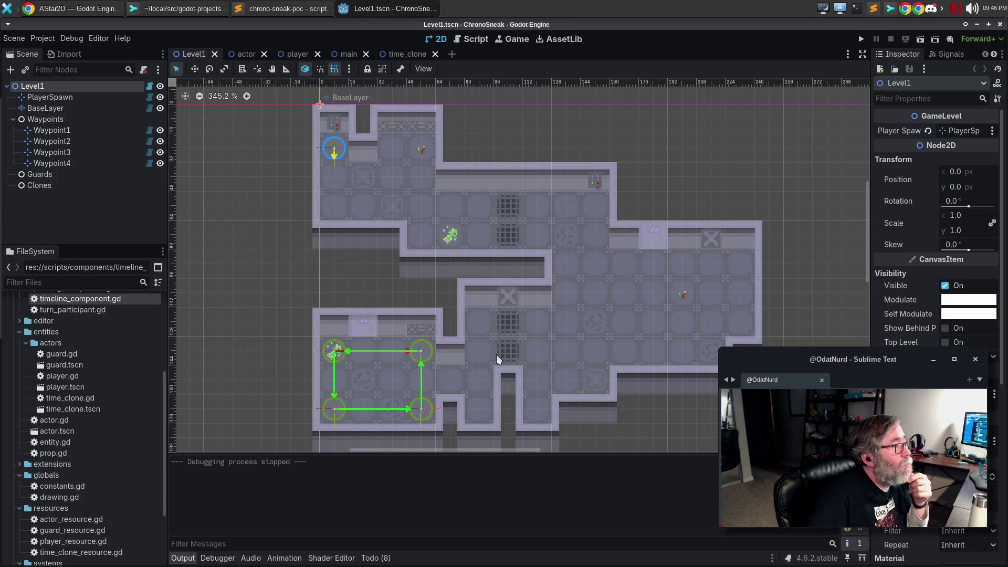
{"action": "left_click", "coordinate": [497, 304]}
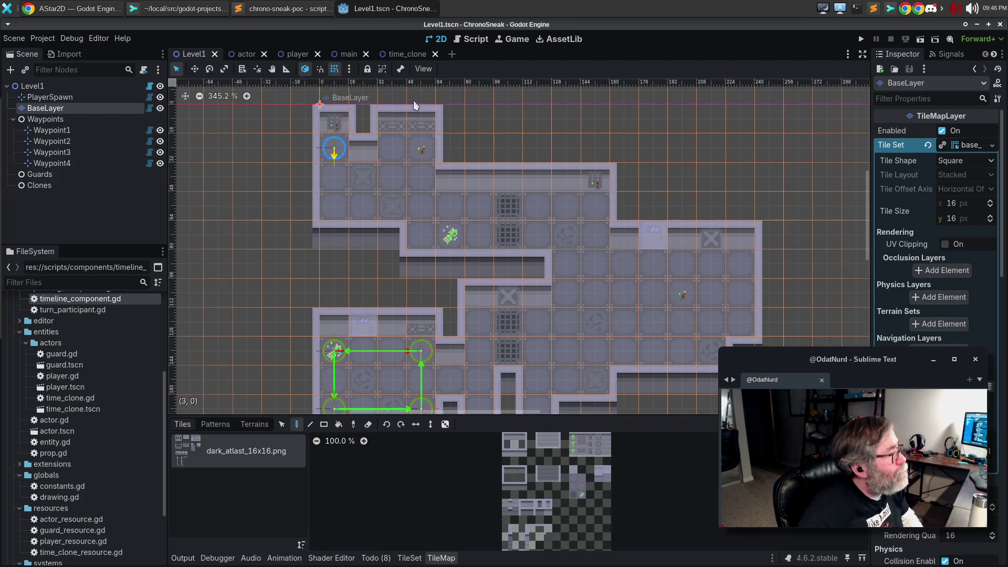
{"action": "left_click", "coordinate": [475, 39]}
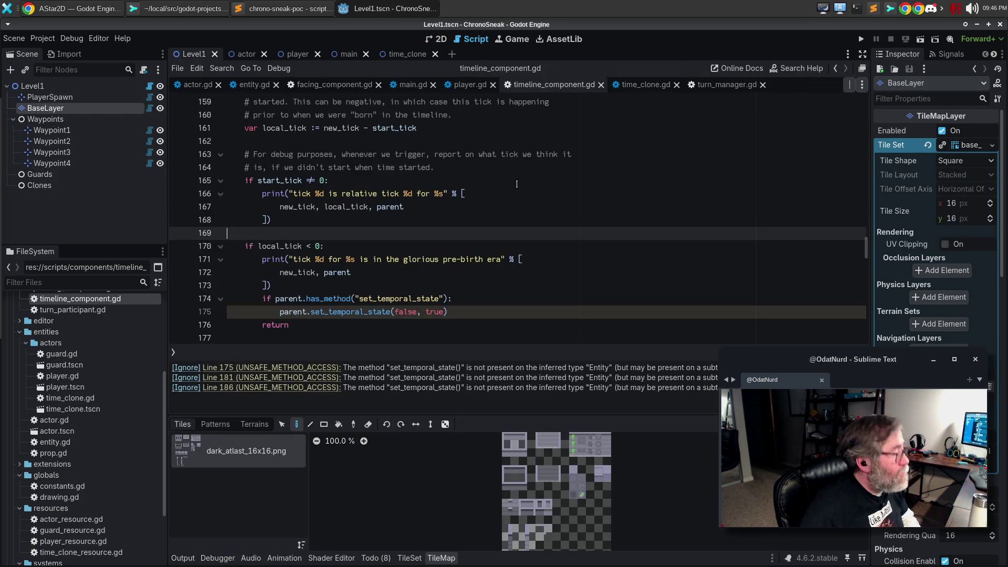
- Launch the game, pass two turns and walk the player down and right
{"action": "key", "text": "F5"}
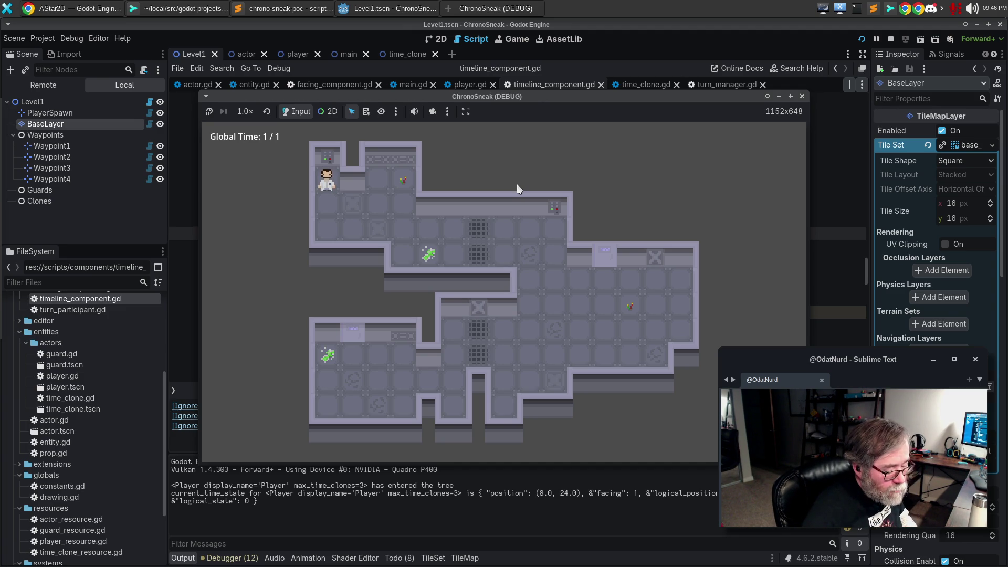
{"action": "key", "text": "space"}
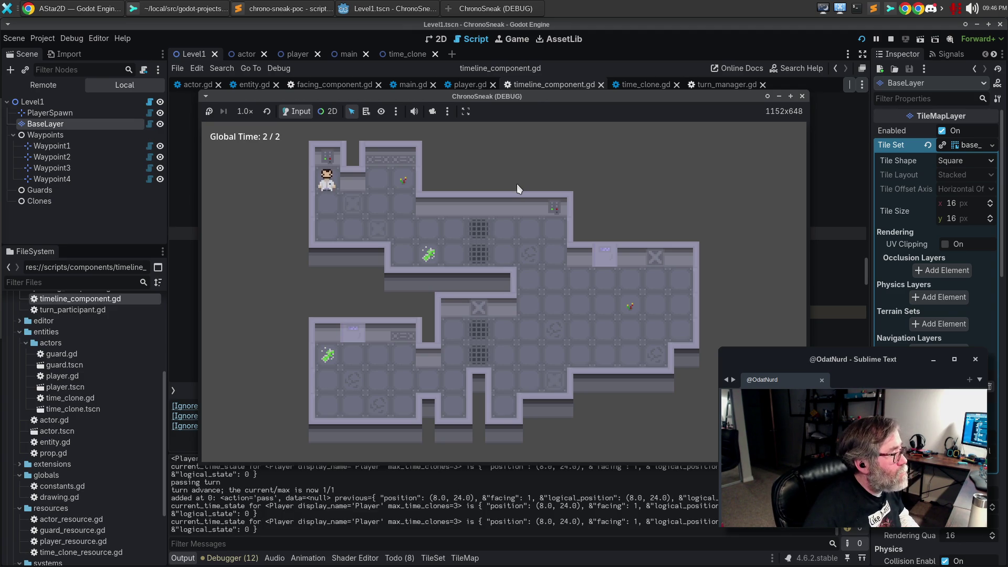
{"action": "key", "text": "space"}
{"action": "key", "text": "space"}
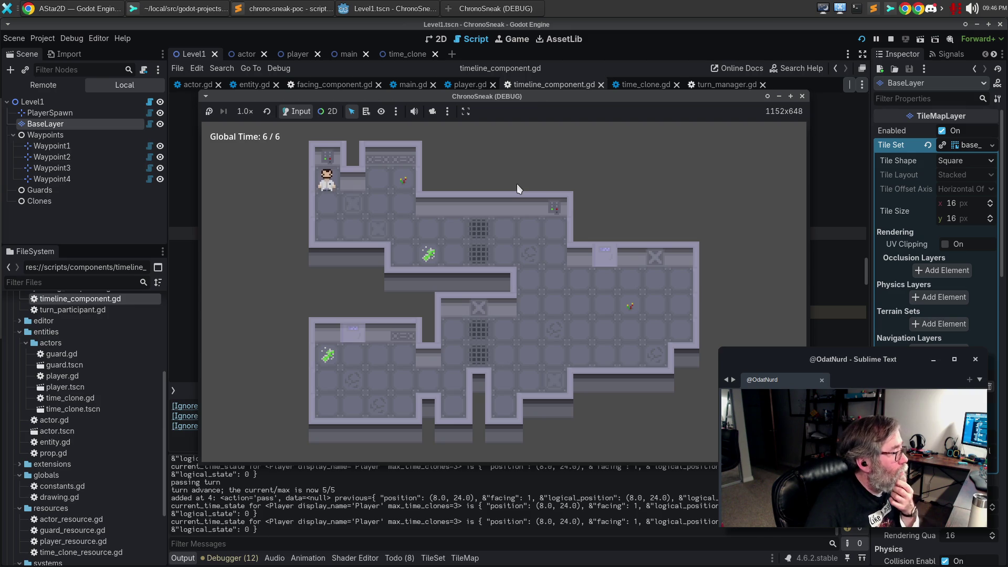
{"action": "key", "text": "Down"}
{"action": "key", "text": "Down"}
{"action": "key", "text": "Right"}
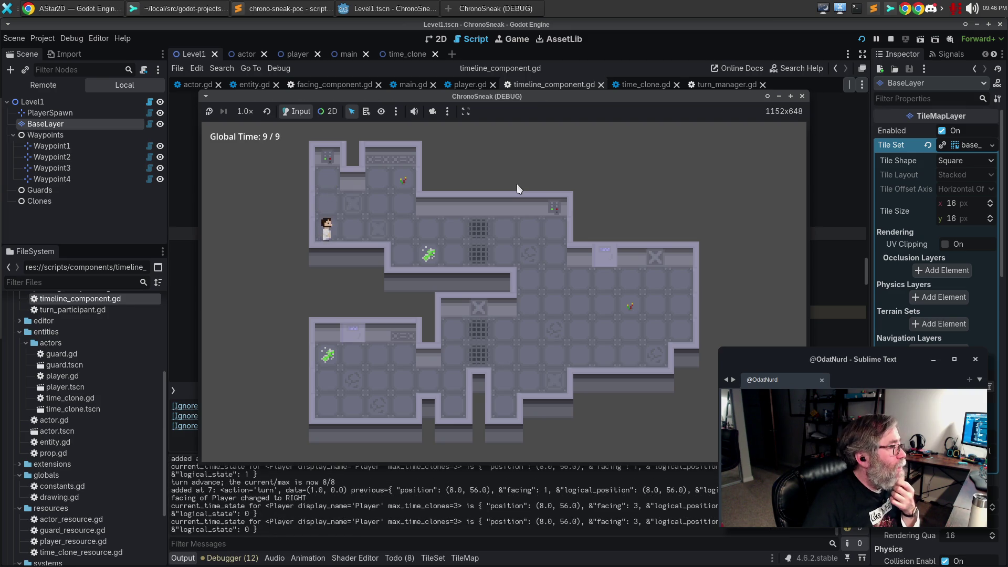
{"action": "key", "text": "Right"}
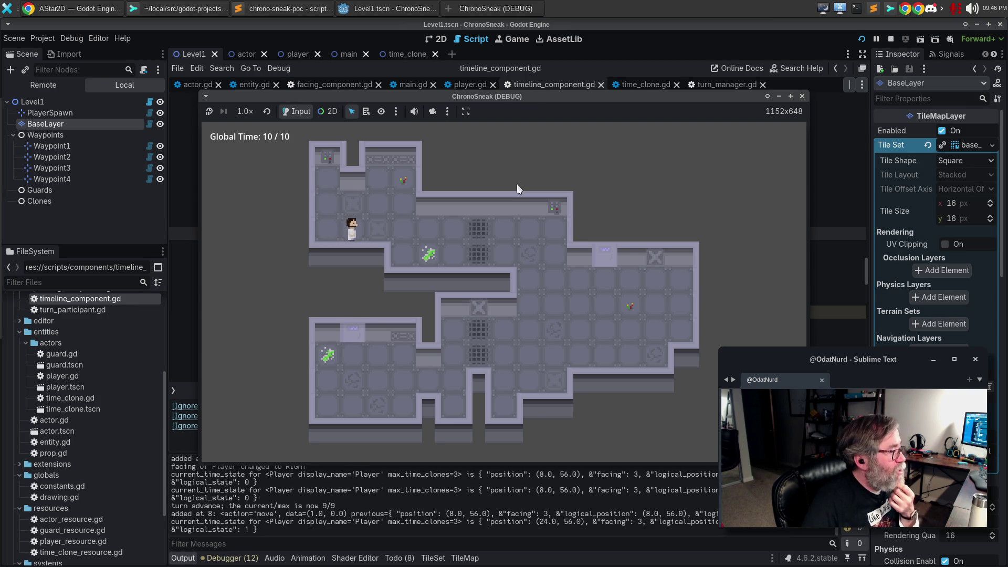
- Rewind with Z, branch a time clone by moving, then close and relaunch the game
{"action": "key", "text": "z"}
{"action": "key", "text": "z"}
{"action": "key", "text": "z"}
{"action": "key", "text": "z"}
{"action": "key", "text": "z"}
{"action": "key", "text": "z"}
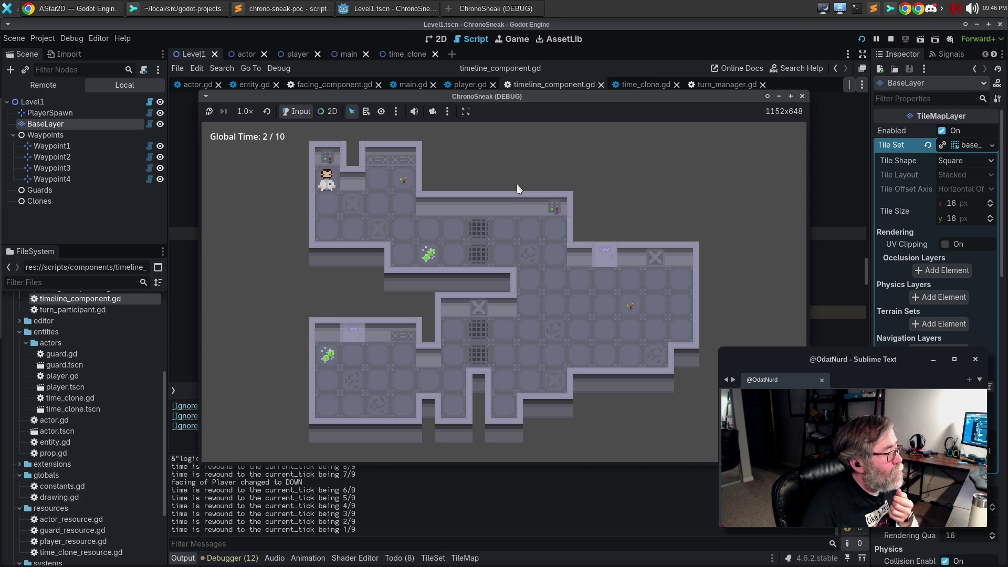
{"action": "key", "text": "Down"}
{"action": "key", "text": "Down"}
{"action": "key", "text": "Right"}
{"action": "key", "text": "Right"}
{"action": "key", "text": "Right"}
{"action": "key", "text": "Right"}
{"action": "key", "text": "Down"}
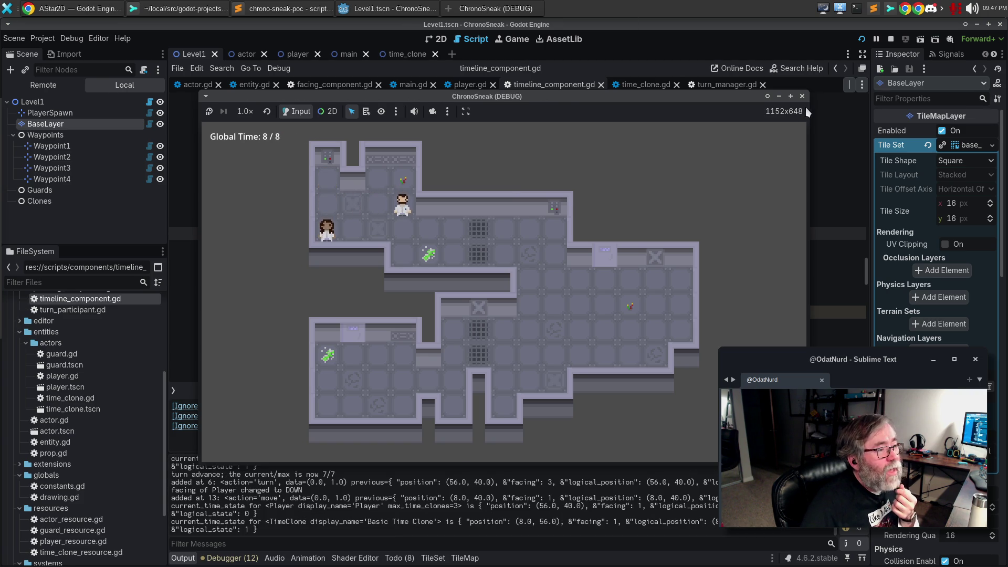
{"action": "left_click", "coordinate": [803, 97]}
{"action": "key", "text": "F5"}
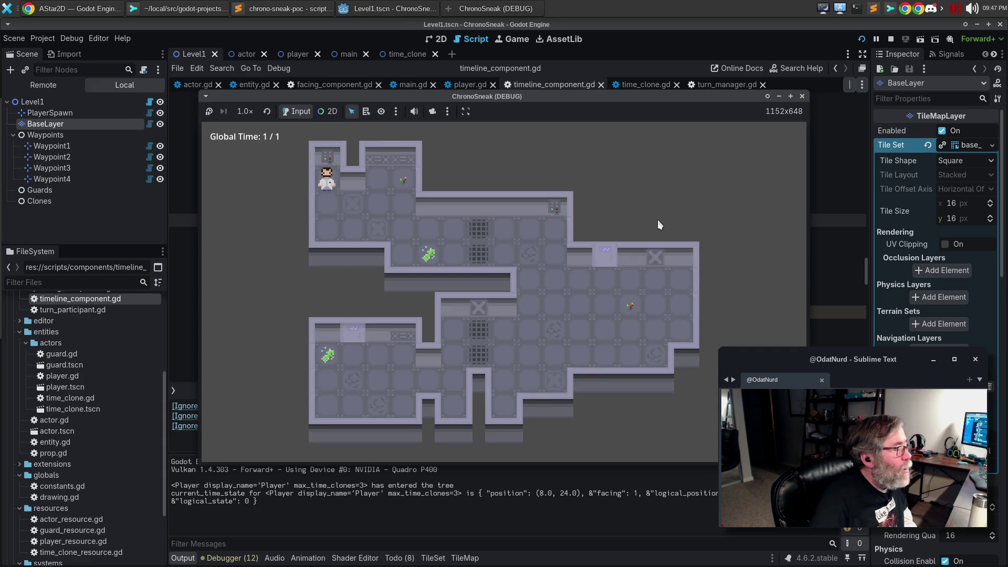
- Walk the player two tiles down and several tiles right, ending facing up
{"action": "key", "text": "Down"}
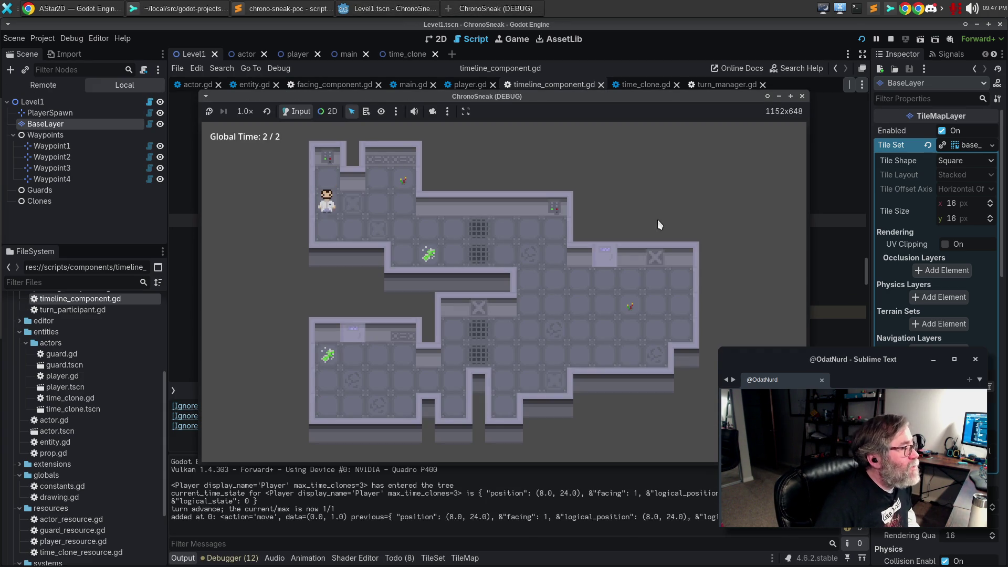
{"action": "key", "text": "Down"}
{"action": "key", "text": "Down"}
{"action": "key", "text": "Right"}
{"action": "key", "text": "Right"}
{"action": "key", "text": "Right"}
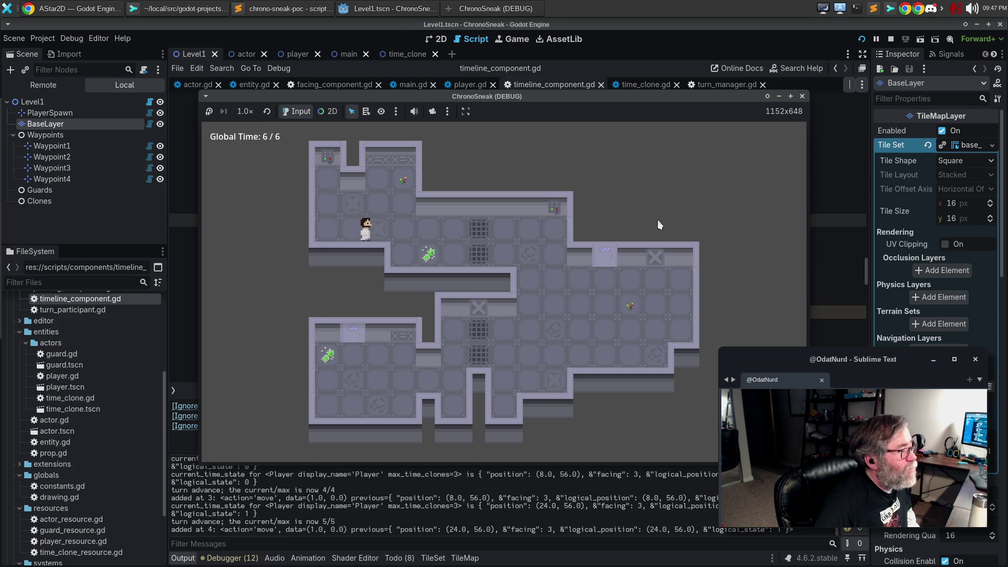
{"action": "key", "text": "Right"}
{"action": "key", "text": "Right"}
{"action": "key", "text": "Right"}
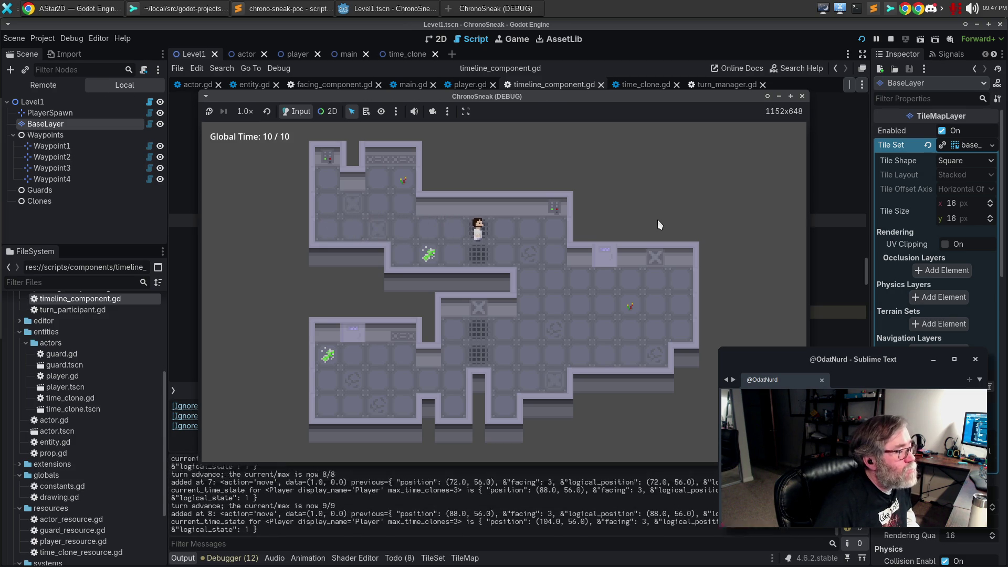
{"action": "key", "text": "Right"}
{"action": "key", "text": "Right"}
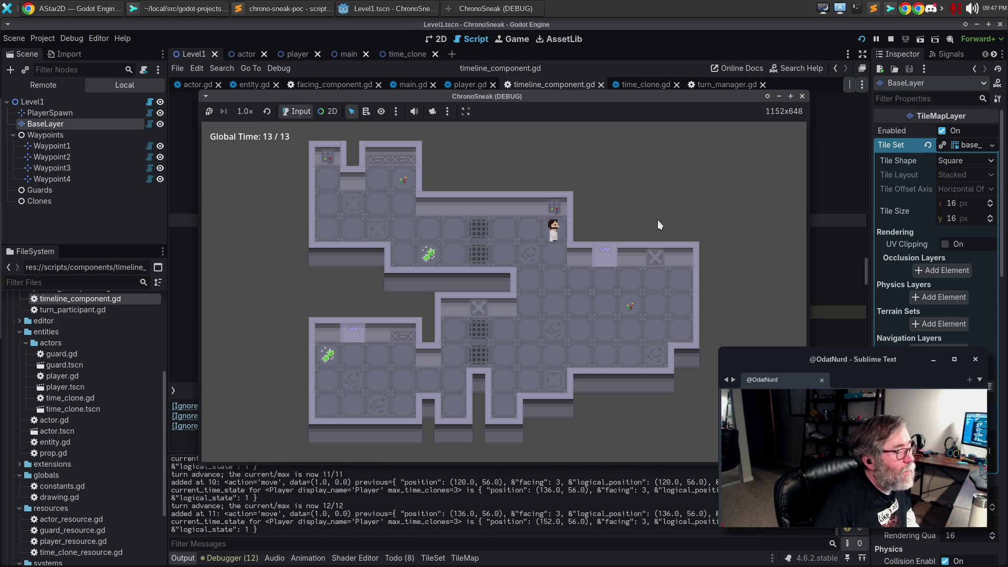
{"action": "key", "text": "Up"}
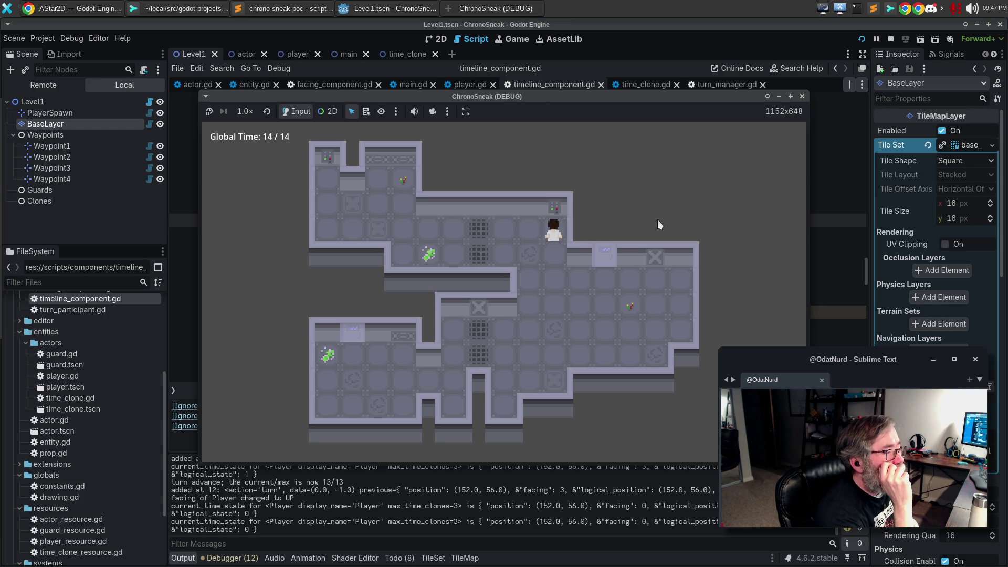
- Pass three turns, perform the E action, step down and right, then rewind twice with Z
{"action": "key", "text": "space"}
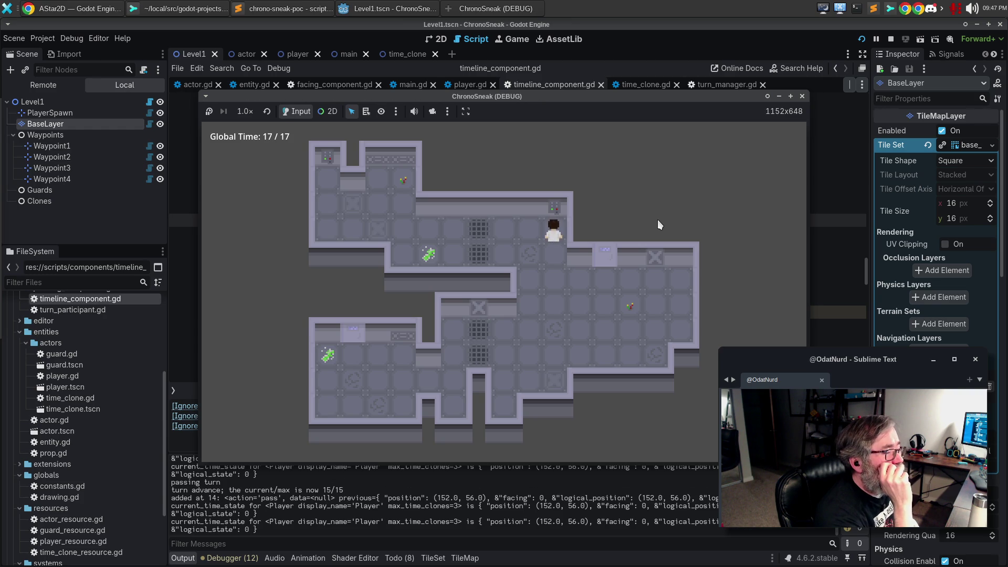
{"action": "key", "text": "space"}
{"action": "key", "text": "space"}
{"action": "key", "text": "space"}
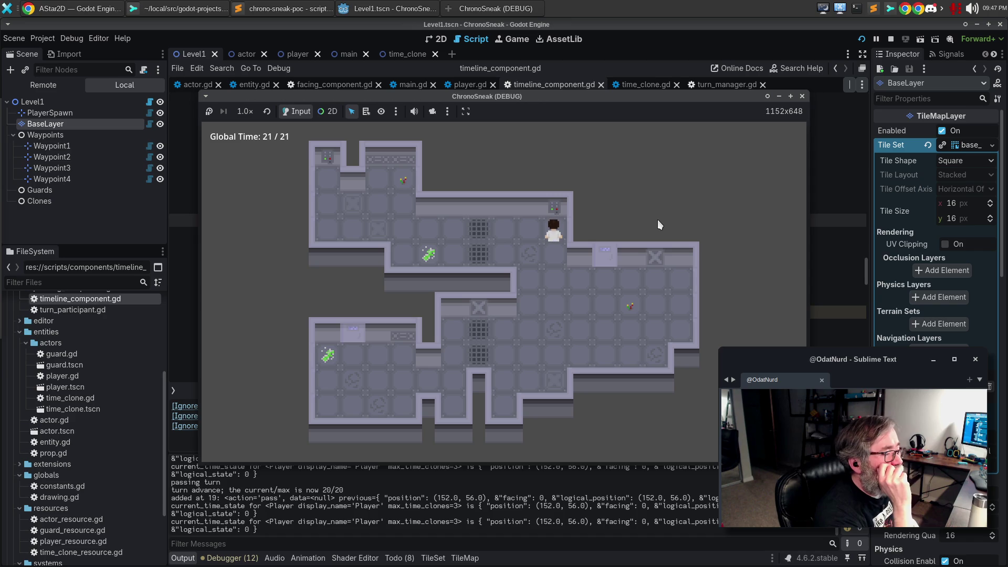
{"action": "key", "text": "space"}
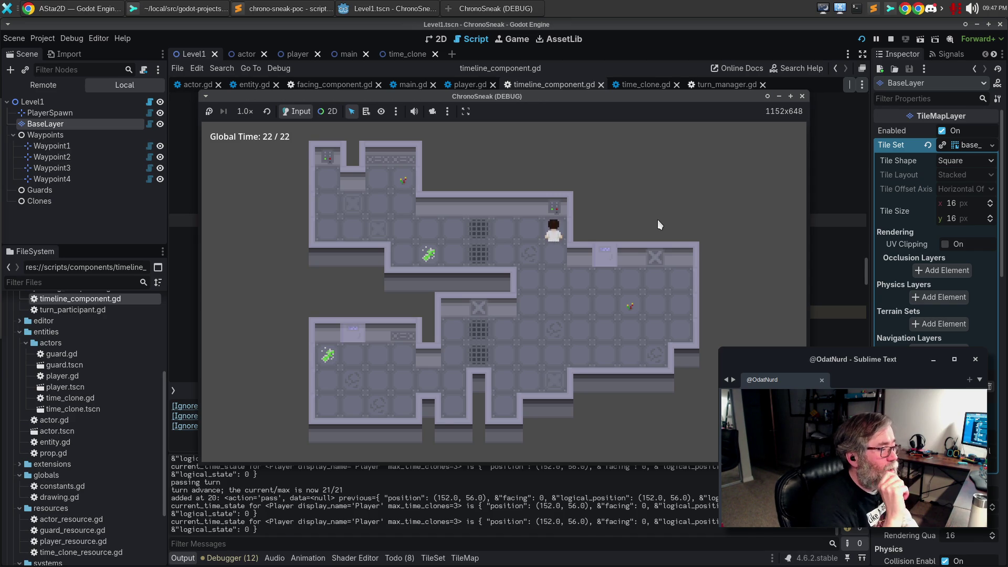
{"action": "key", "text": "e"}
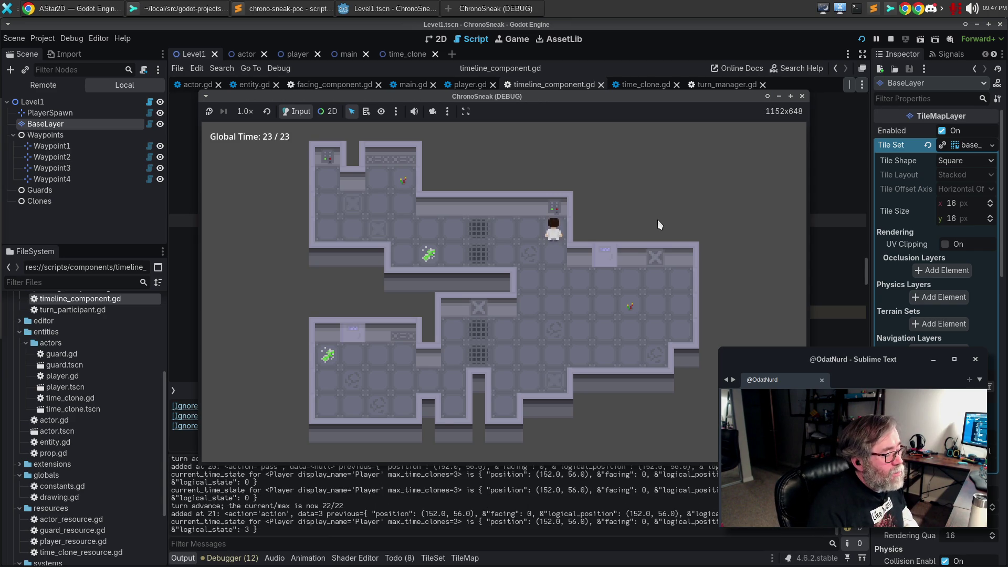
{"action": "key", "text": "Down"}
{"action": "key", "text": "Down"}
{"action": "key", "text": "Down"}
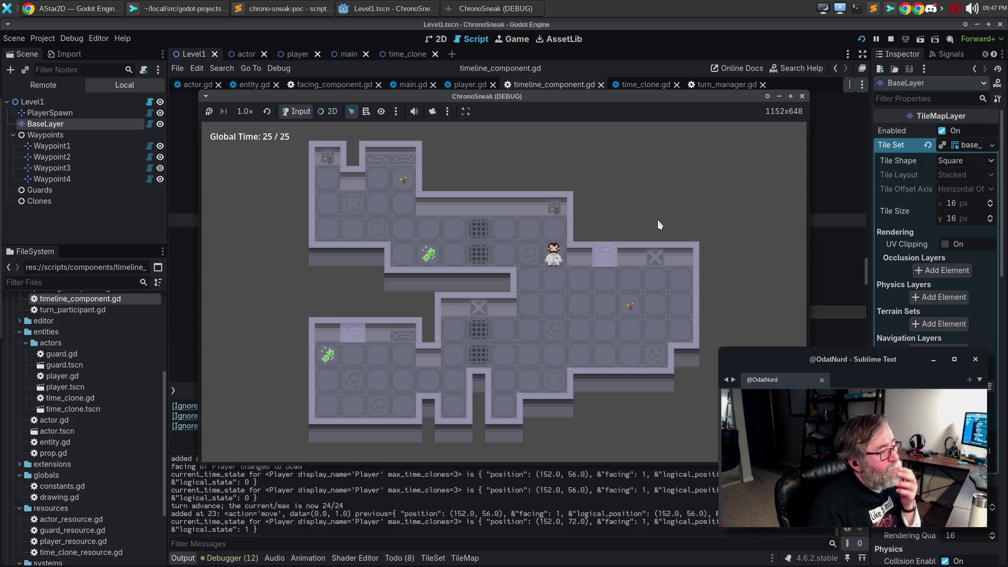
{"action": "key", "text": "Right"}
{"action": "key", "text": "Right"}
{"action": "key", "text": "Right"}
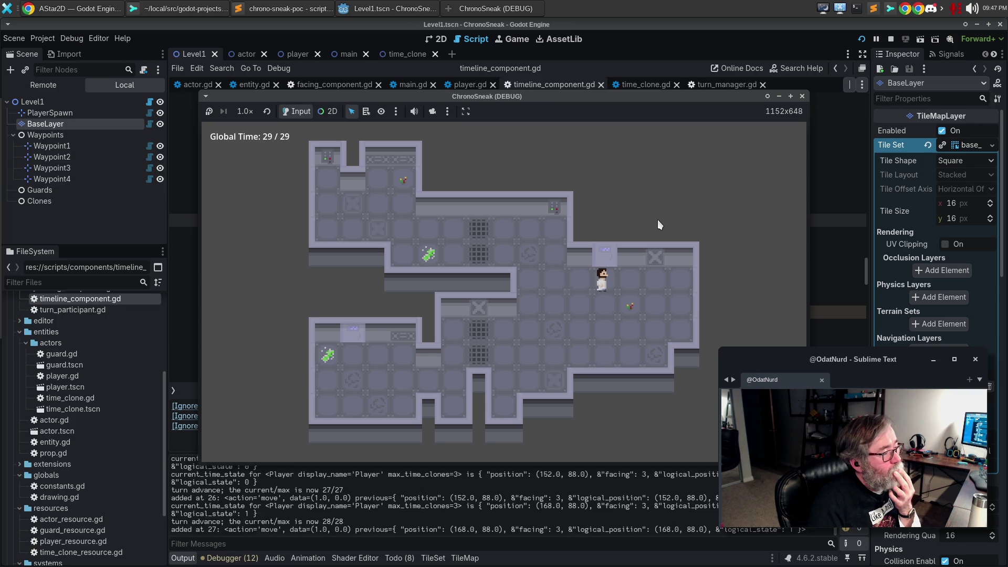
{"action": "key", "text": "Up"}
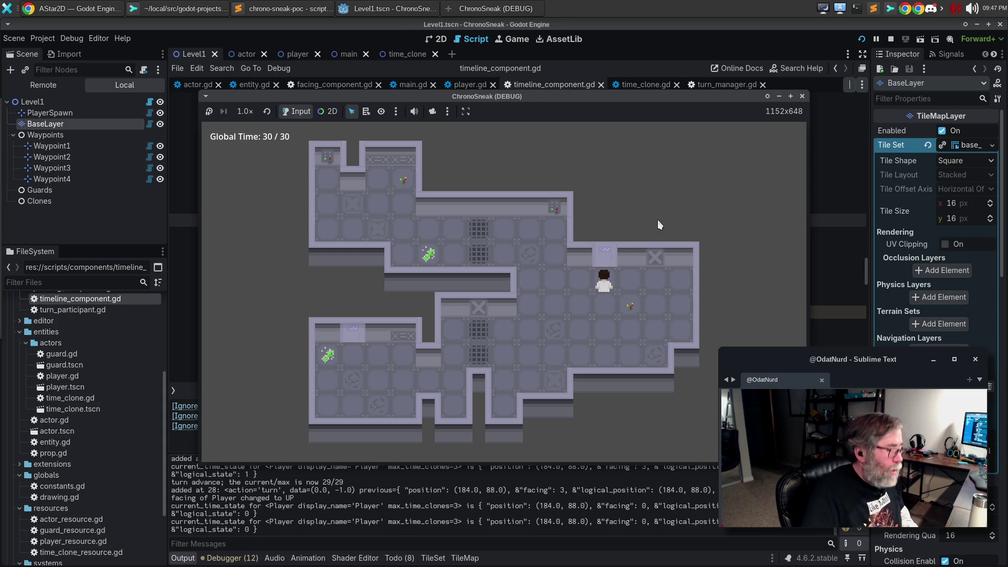
{"action": "key", "text": "z"}
{"action": "key", "text": "z"}
{"action": "key", "text": "z"}
{"action": "key", "text": "z"}
{"action": "key", "text": "z"}
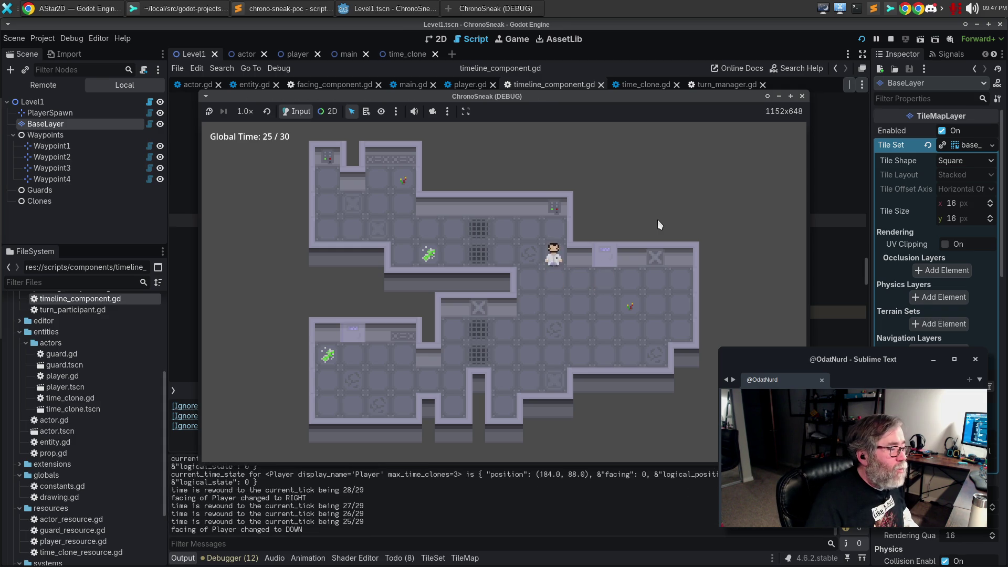
{"action": "key", "text": "z"}
{"action": "key", "text": "z"}
{"action": "key", "text": "z"}
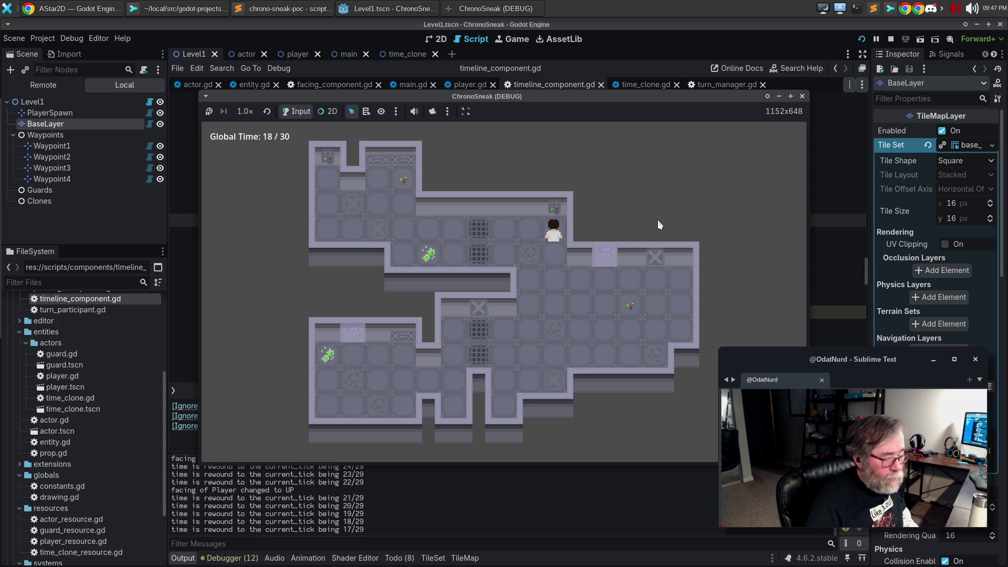
- Branch a time clone, walk down and right, stop the game and show the Todo list
{"action": "key", "text": "Up"}
{"action": "key", "text": "Down"}
{"action": "key", "text": "Down"}
{"action": "key", "text": "Down"}
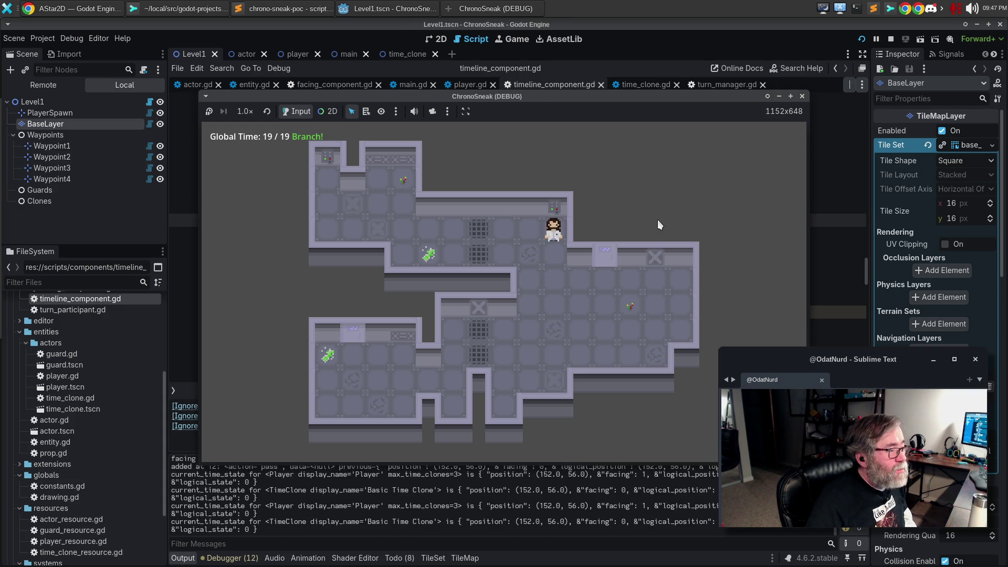
{"action": "key", "text": "Right"}
{"action": "key", "text": "Right"}
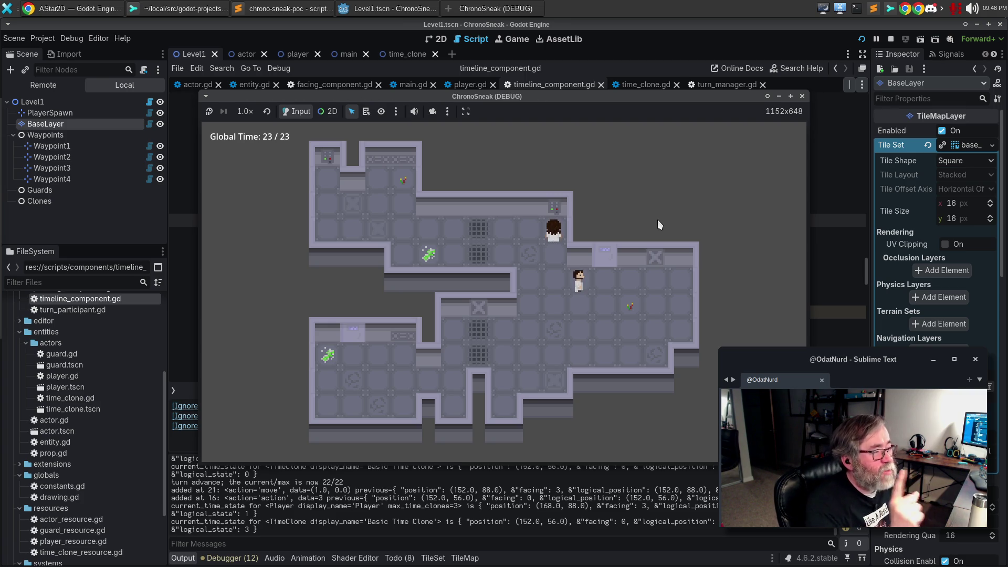
{"action": "key", "text": "Right"}
{"action": "key", "text": "Up"}
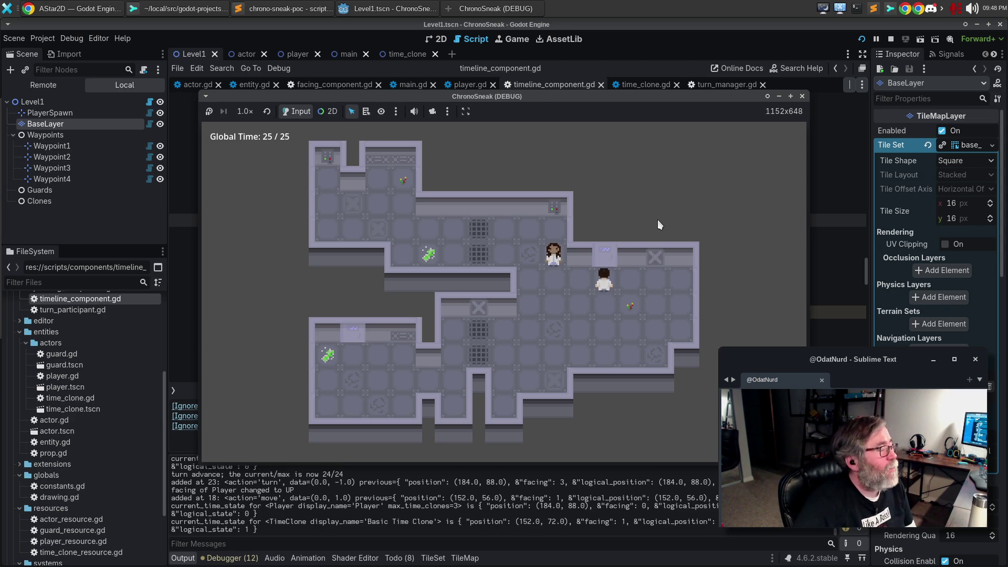
{"action": "left_click", "coordinate": [802, 96]}
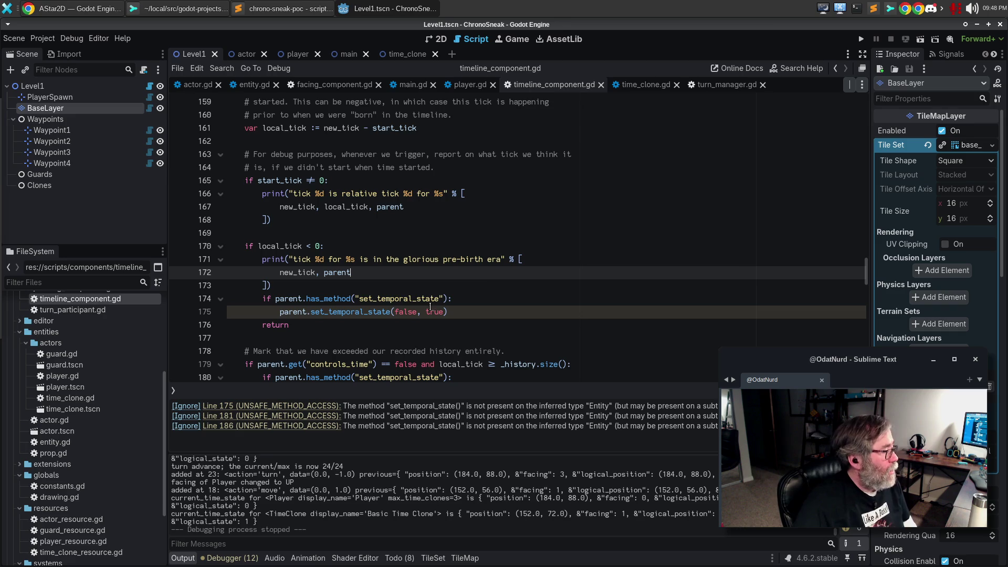
{"action": "left_click", "coordinate": [399, 559]}
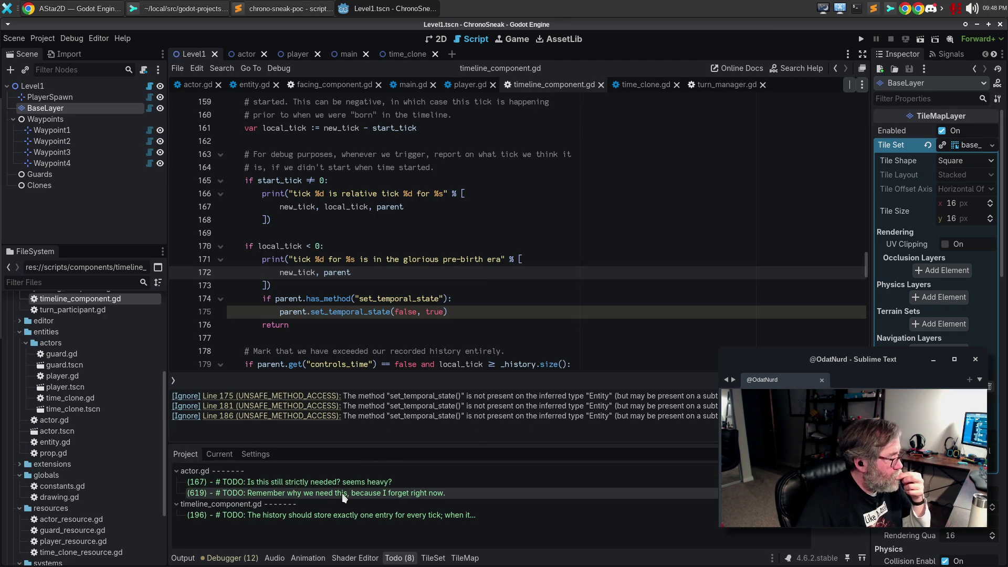
- Delete the outdated history TODO at line 196 of timeline_component.gd
{"action": "left_click", "coordinate": [217, 454]}
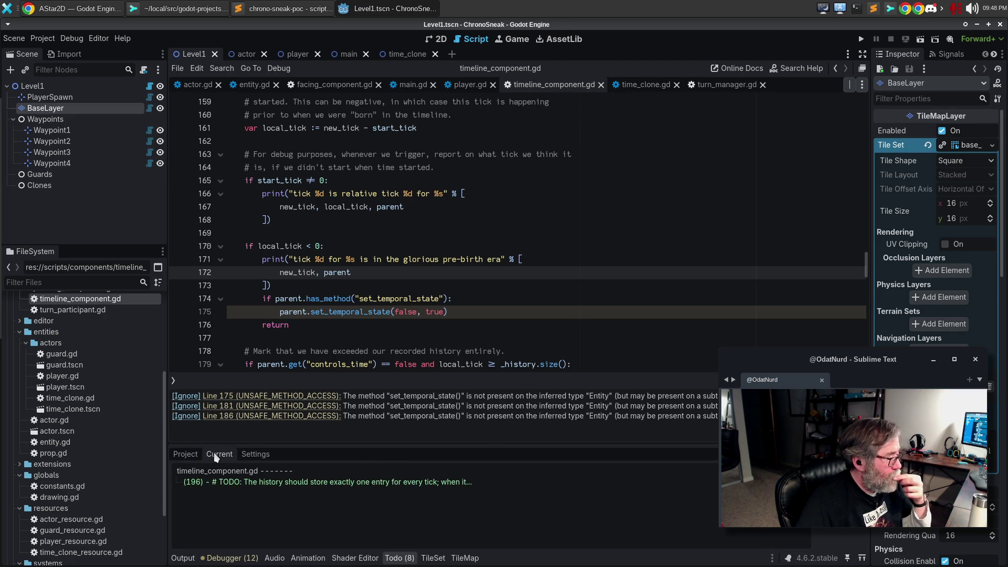
{"action": "left_click", "coordinate": [275, 482]}
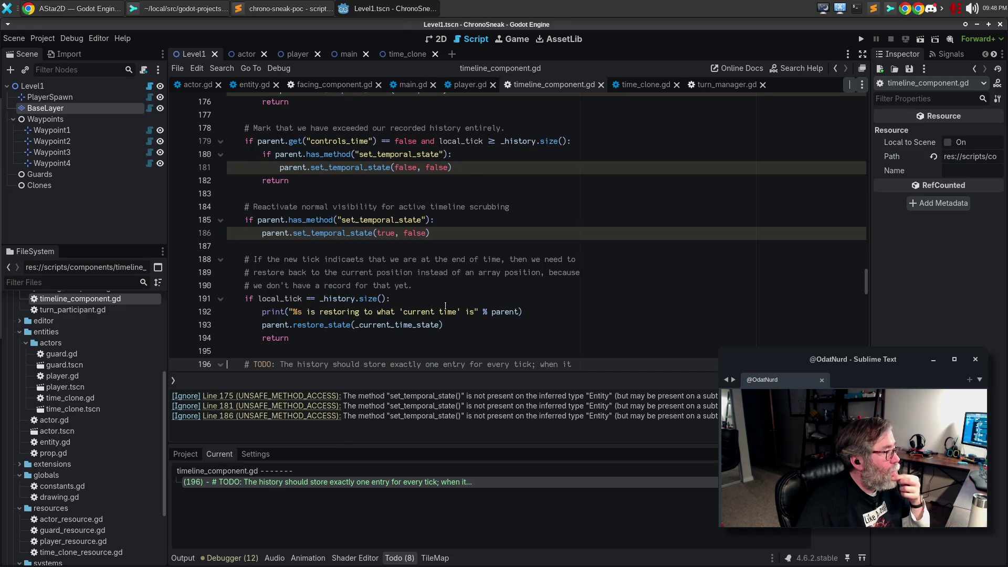
{"action": "scroll", "coordinate": [548, 305], "scroll_direction": "down", "scroll_amount": 2}
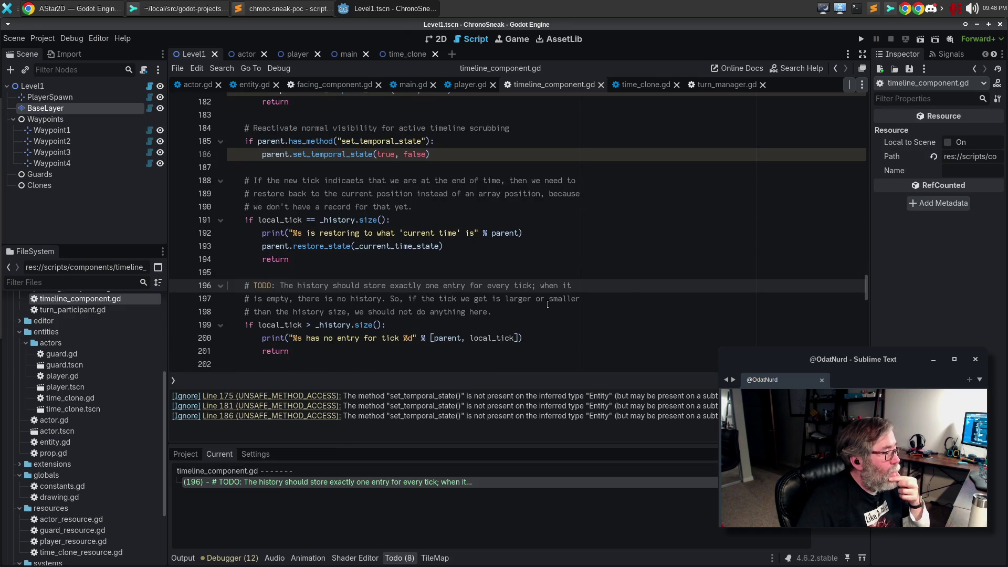
{"action": "scroll", "coordinate": [578, 287], "scroll_direction": "down", "scroll_amount": 1}
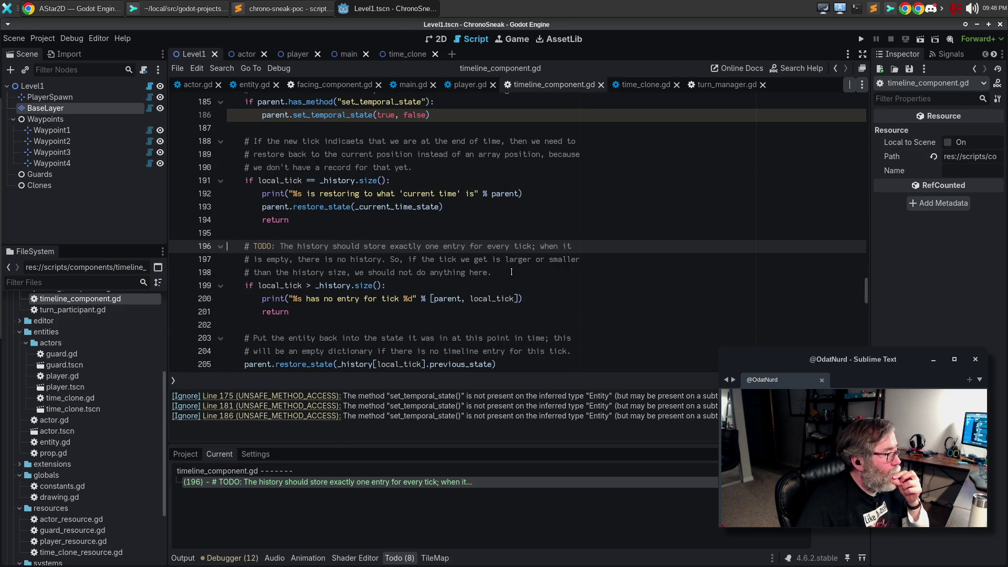
{"action": "left_click", "coordinate": [512, 273], "text": "shift"}
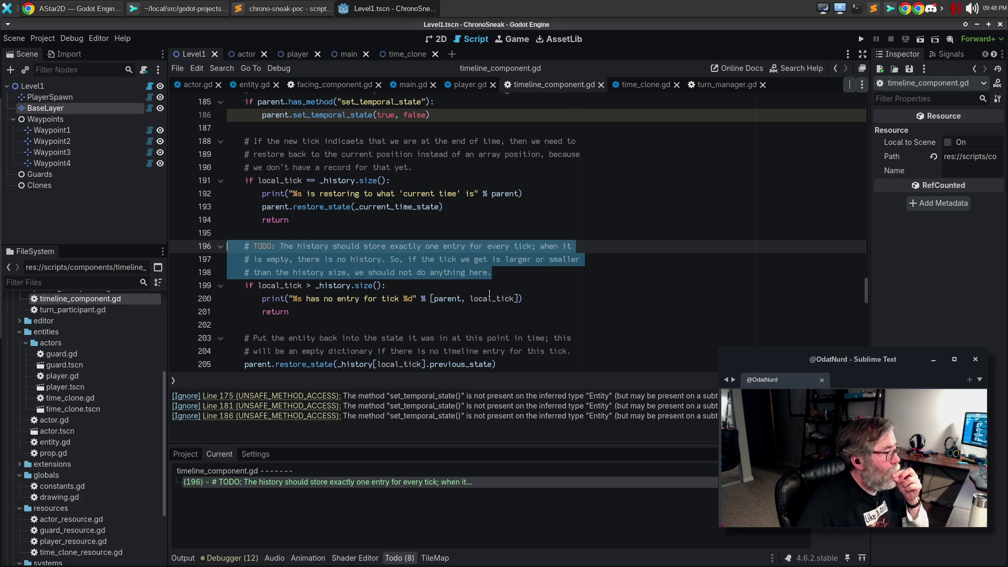
{"action": "key", "text": "BackSpace"}
{"action": "key", "text": "BackSpace"}
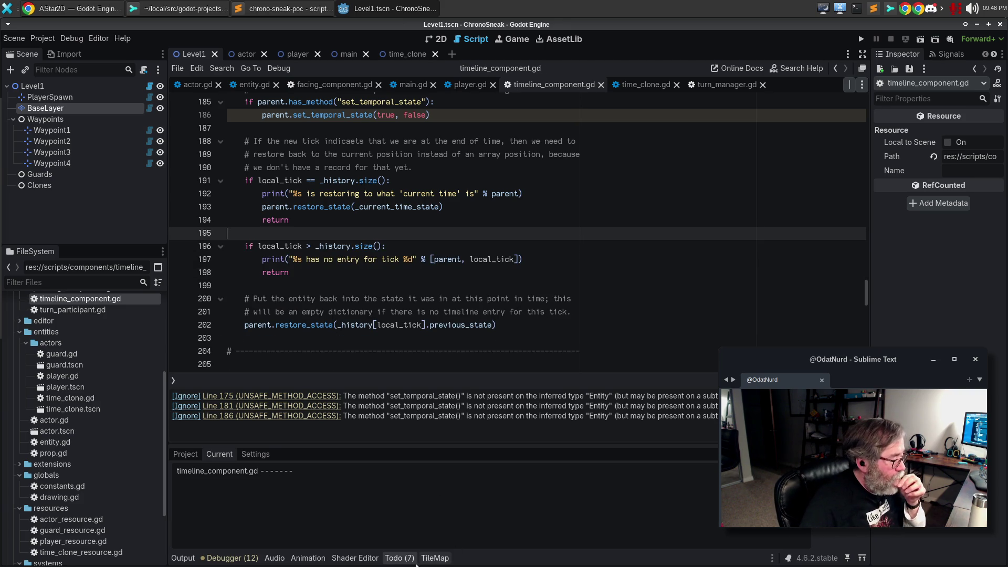
- Review the Todo panel's Settings, then switch from Current to the Project-wide TODO list
{"action": "left_click", "coordinate": [258, 456]}
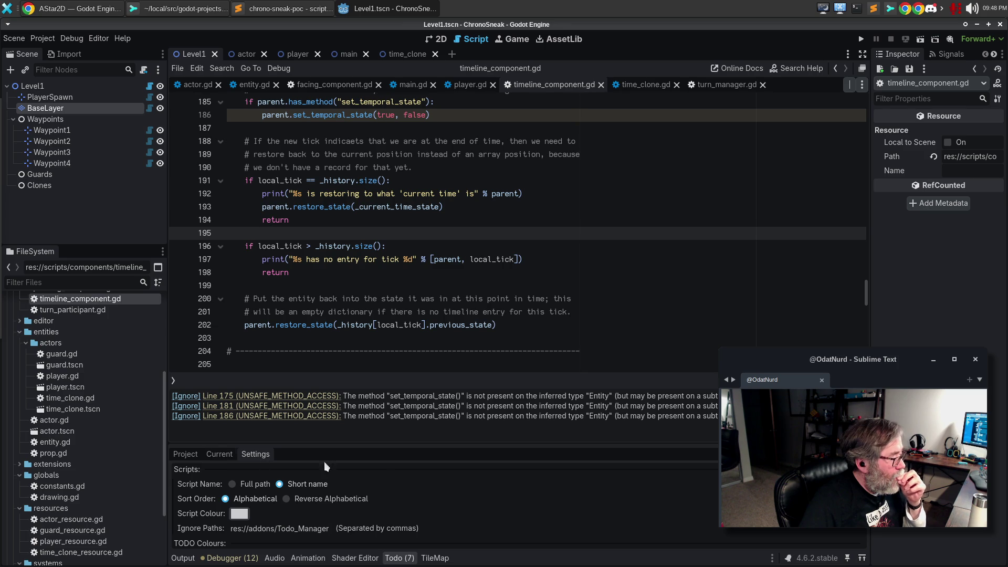
{"action": "scroll", "coordinate": [425, 476], "scroll_direction": "down", "scroll_amount": 5}
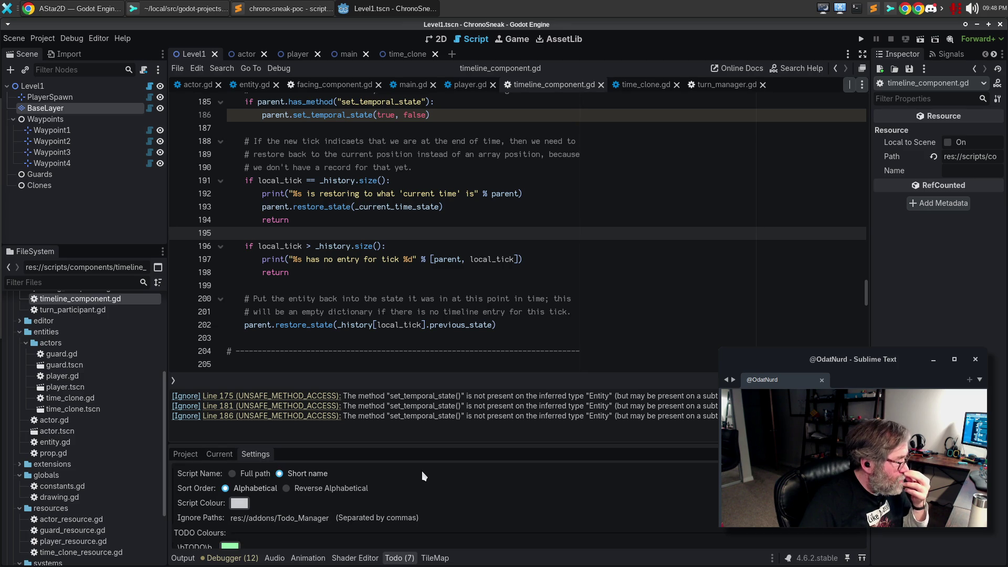
{"action": "scroll", "coordinate": [425, 477], "scroll_direction": "down", "scroll_amount": 2}
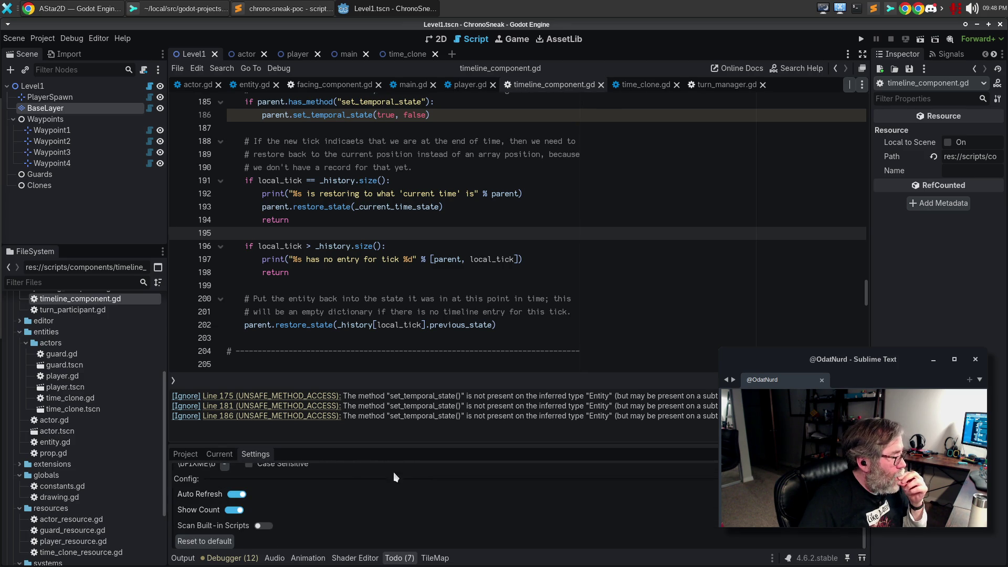
{"action": "scroll", "coordinate": [245, 467], "scroll_direction": "up", "scroll_amount": 7}
{"action": "left_click", "coordinate": [219, 454]}
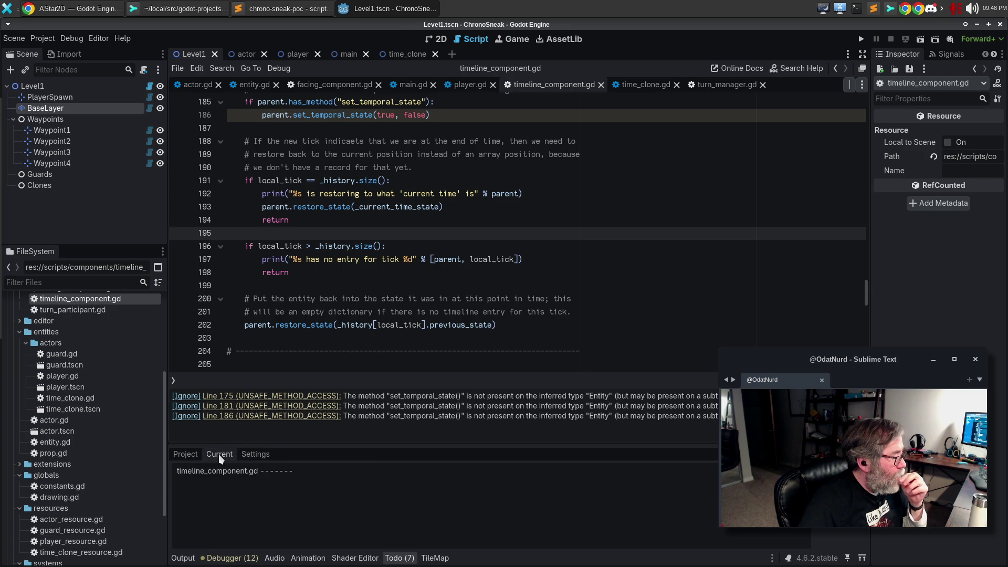
{"action": "left_click", "coordinate": [185, 454]}
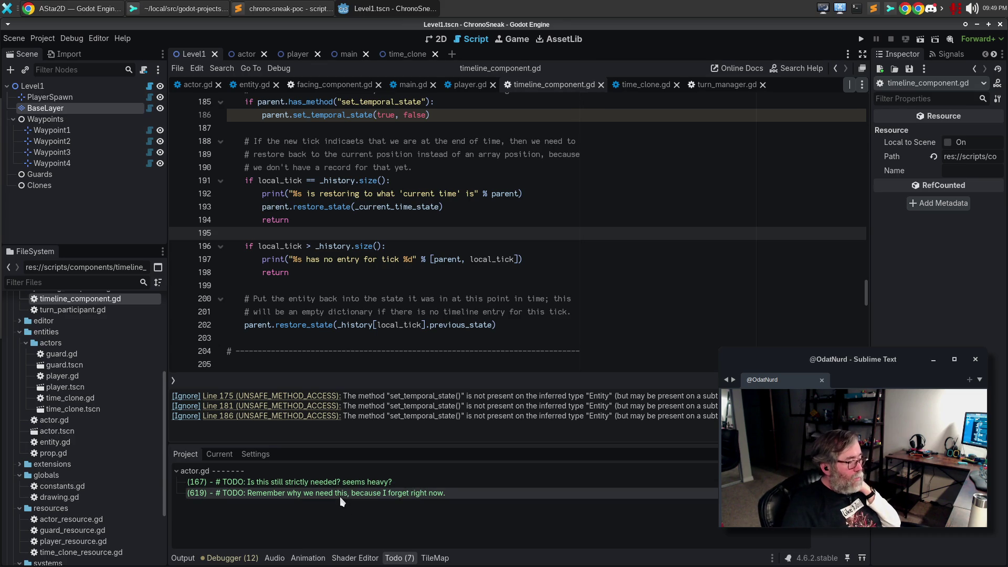
- Jump to actor.gd's line-619 TODO, positioned after the _on_animation_finished signature
{"action": "double_click", "coordinate": [339, 497]}
{"action": "left_click", "coordinate": [538, 317]}
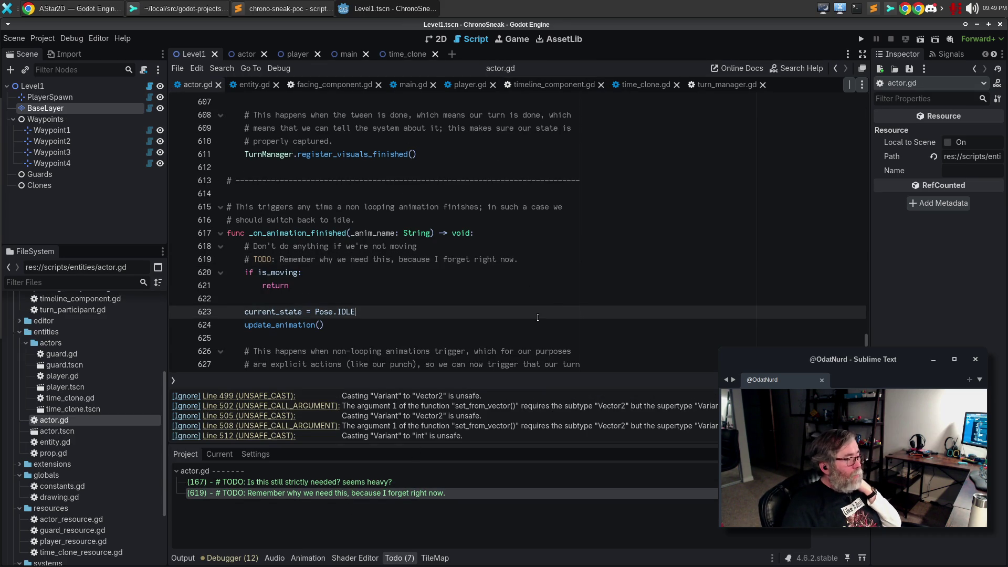
{"action": "scroll", "coordinate": [537, 317], "scroll_direction": "down", "scroll_amount": 2}
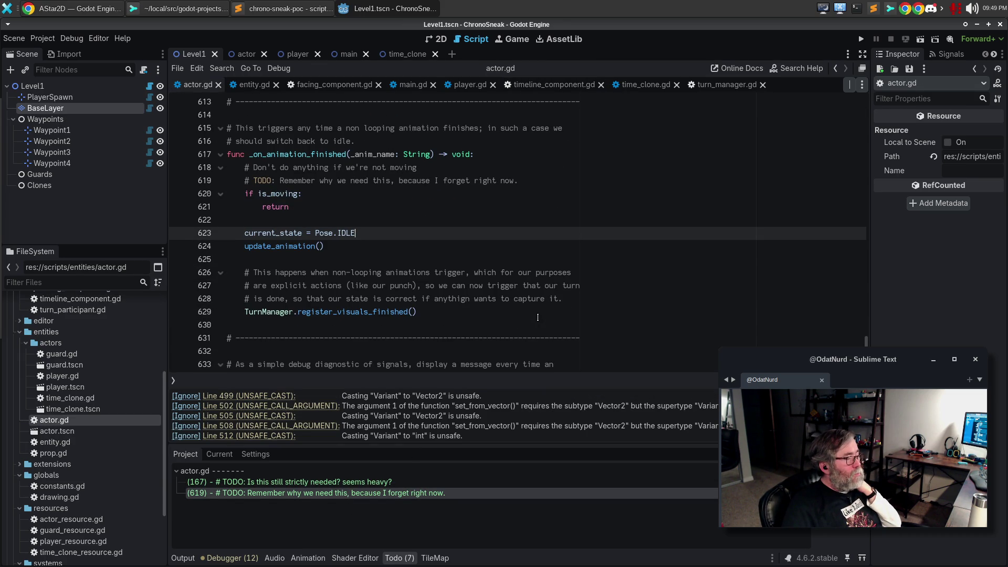
{"action": "scroll", "coordinate": [538, 317], "scroll_direction": "up", "scroll_amount": 1}
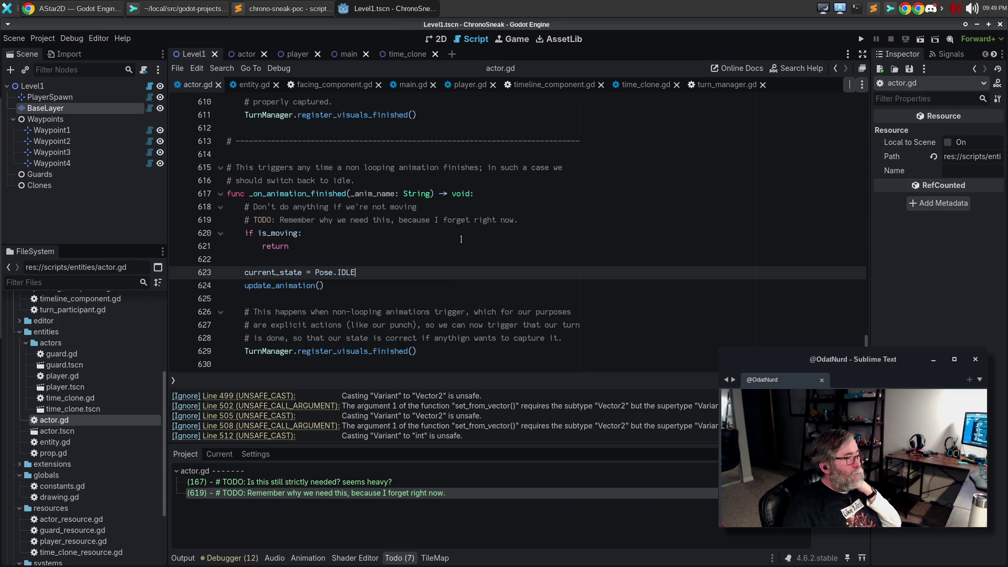
{"action": "left_click", "coordinate": [502, 195]}
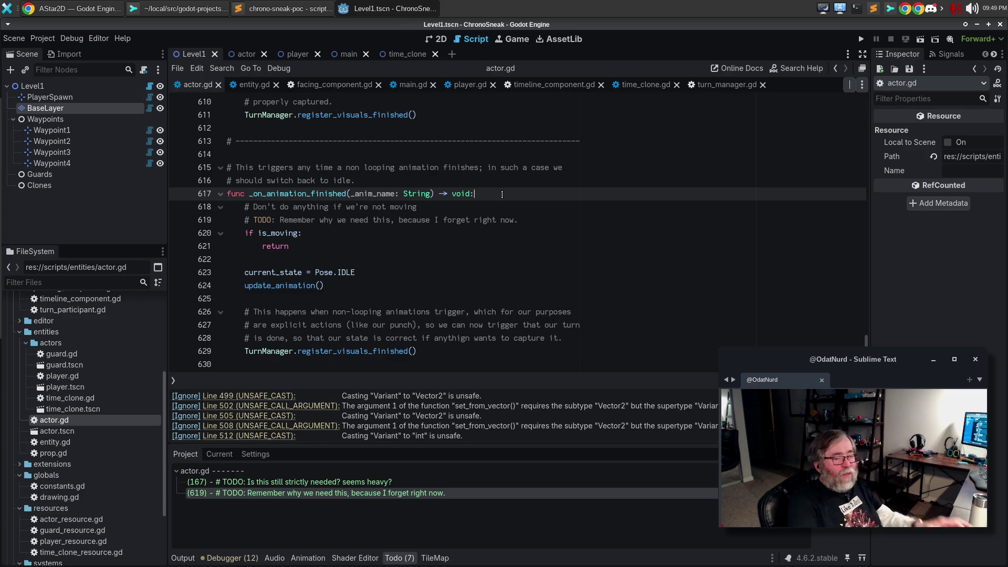
- Write a comment: when not moving, a tween moves the position and will mark the visual complete
{"action": "key", "text": "Return"}
{"action": "type", "text": "# "}
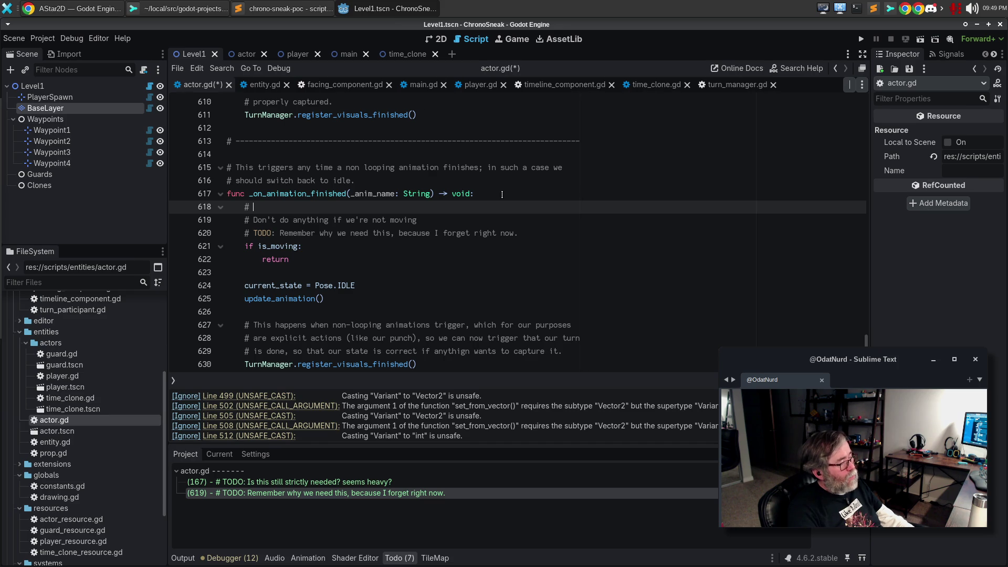
{"action": "type", "text": "An animatio"}
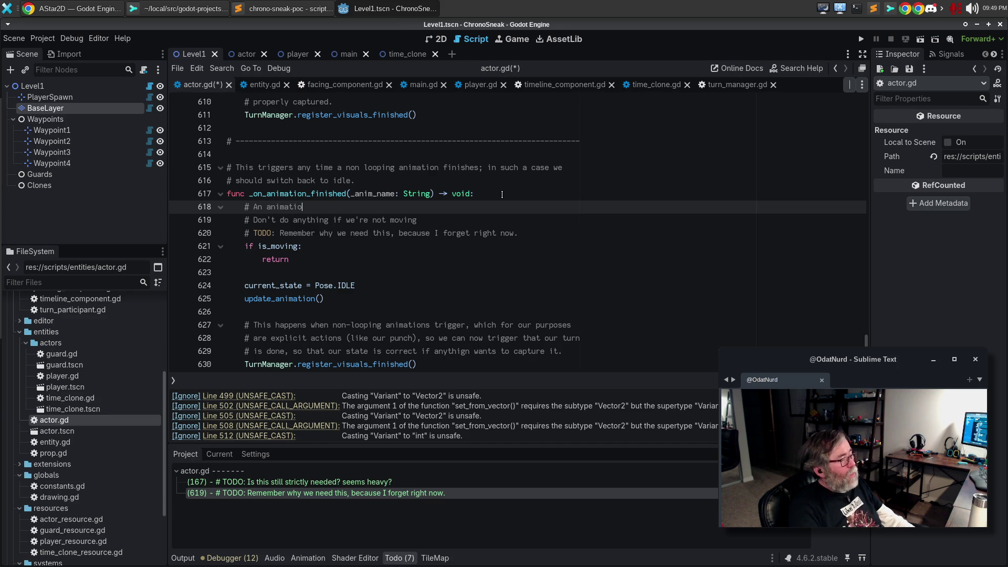
{"action": "type", "text": "n just finished, b"}
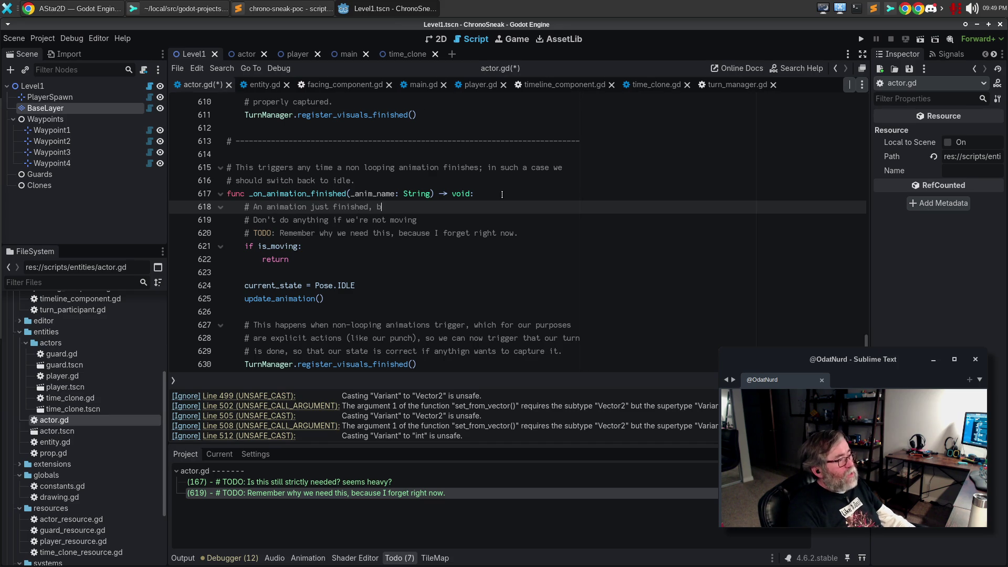
{"action": "type", "text": "ut if we';re not"}
{"action": "key", "text": "BackSpace"}
{"action": "key", "text": "BackSpace"}
{"action": "key", "text": "BackSpace"}
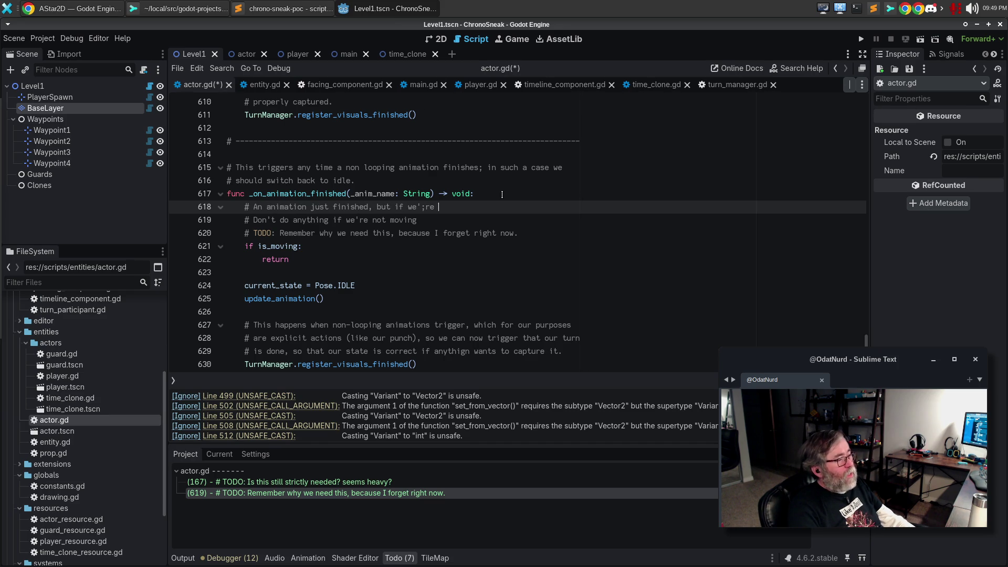
{"action": "key", "text": "BackSpace"}
{"action": "type", "text": "re moving then a"}
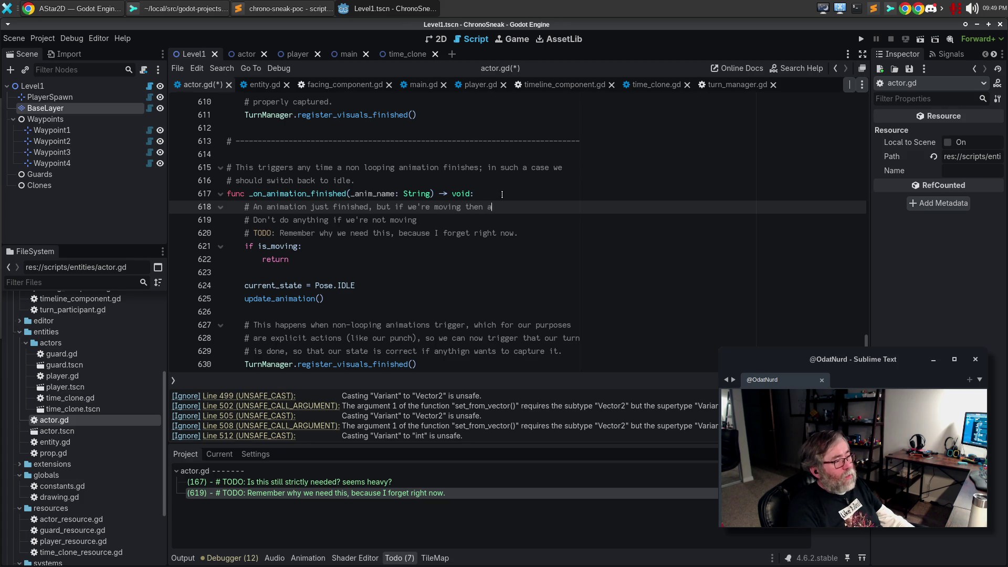
{"action": "type", "text": " tweek is moving our"}
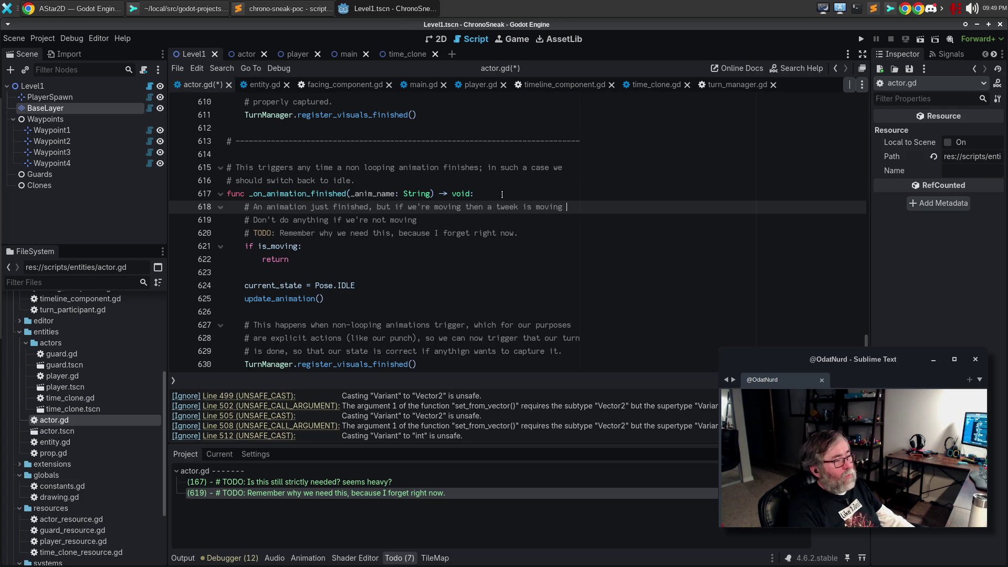
{"action": "key", "text": "Return"}
{"action": "type", "text": "# position; in that "}
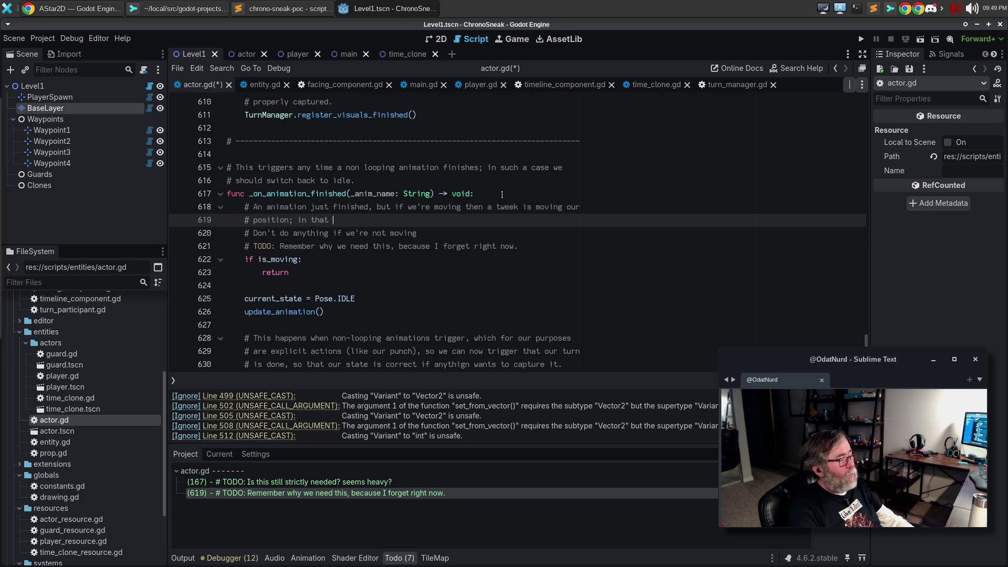
{"action": "type", "text": "case, leave "}
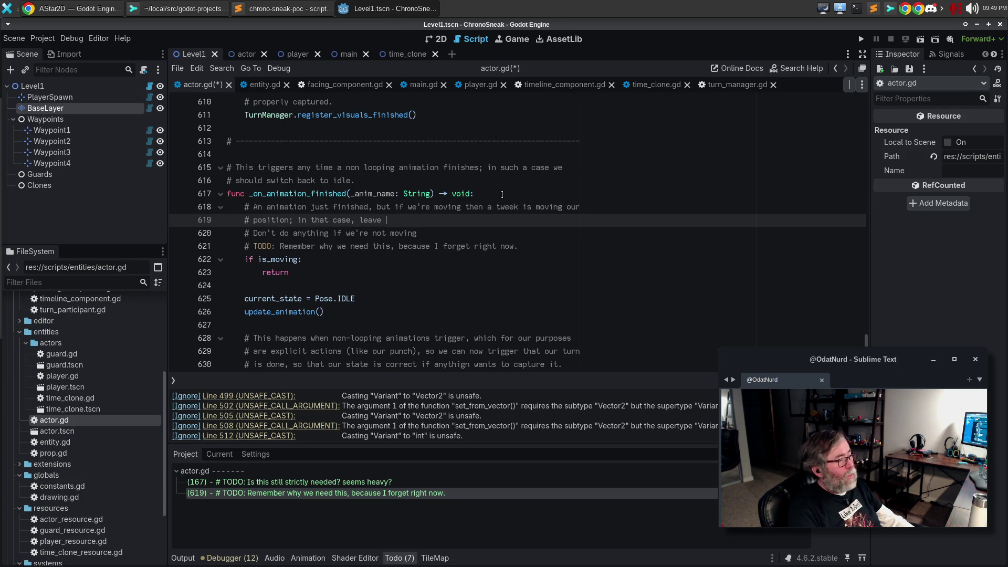
{"action": "type", "text": "and don't do anything"}
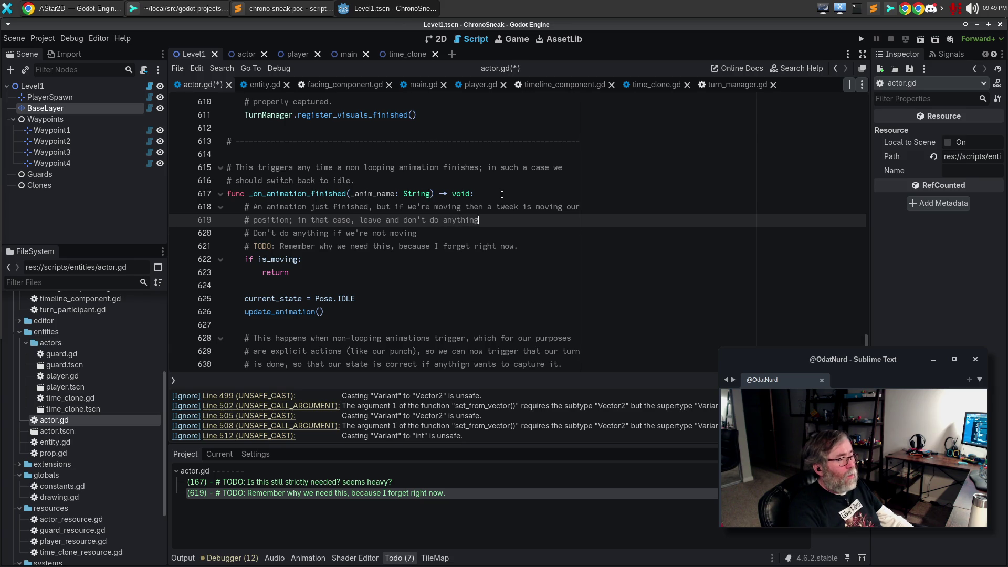
{"action": "type", "text": ", and the an"}
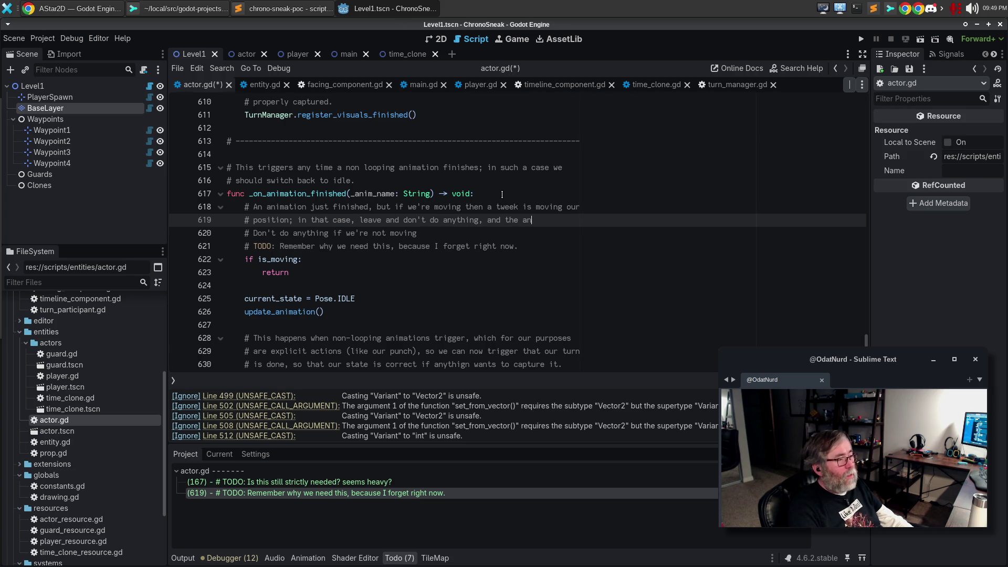
{"action": "type", "text": "imation will"}
{"action": "key", "text": "Return"}
{"action": "type", "text": "trigger the"}
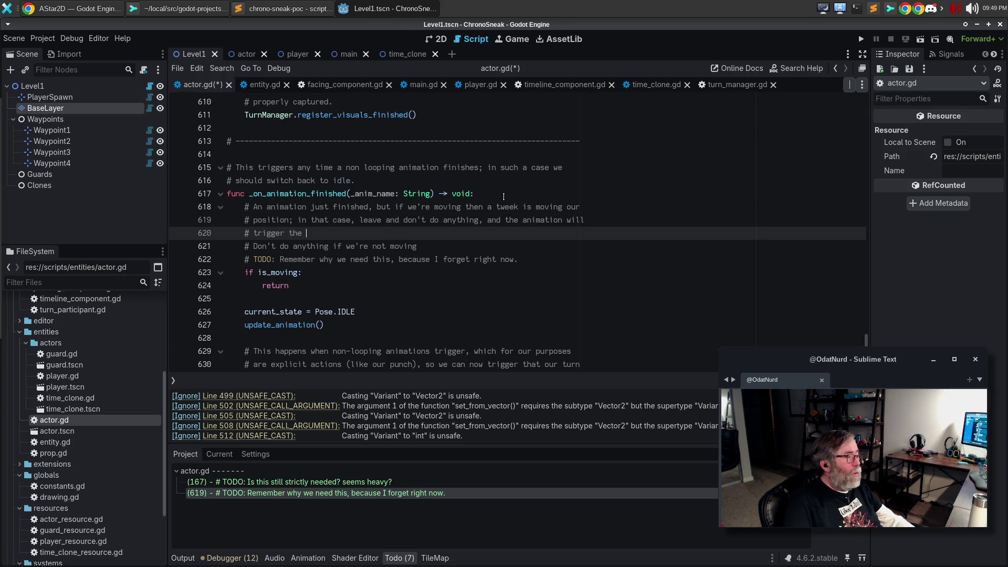
{"action": "scroll", "coordinate": [577, 220], "scroll_direction": "down", "scroll_amount": 3}
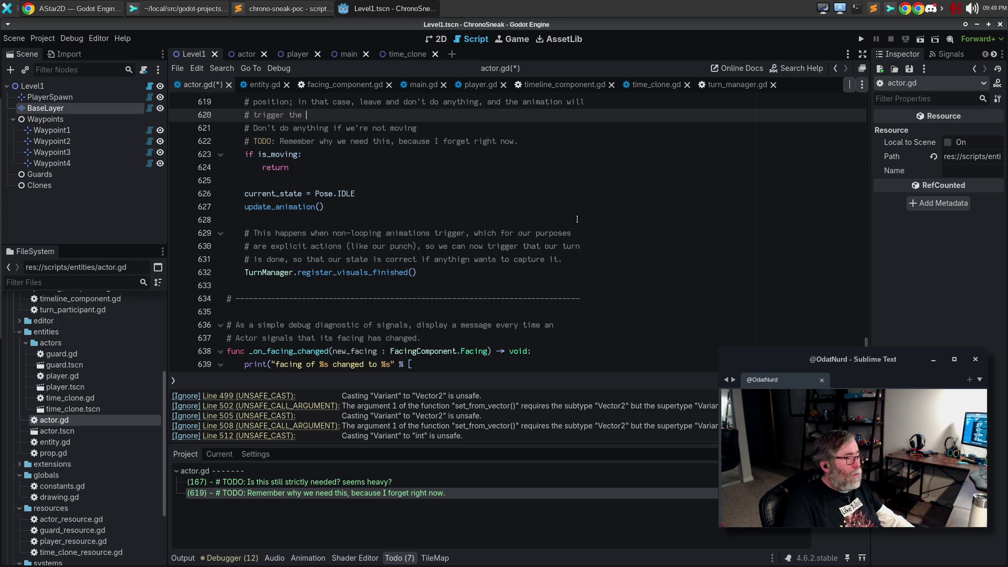
{"action": "scroll", "coordinate": [577, 219], "scroll_direction": "up", "scroll_amount": 1}
{"action": "key", "text": "ctrl+BackSpace"}
{"action": "key", "text": "ctrl+BackSpace"}
{"action": "key", "text": "ctrl+BackSpace"}
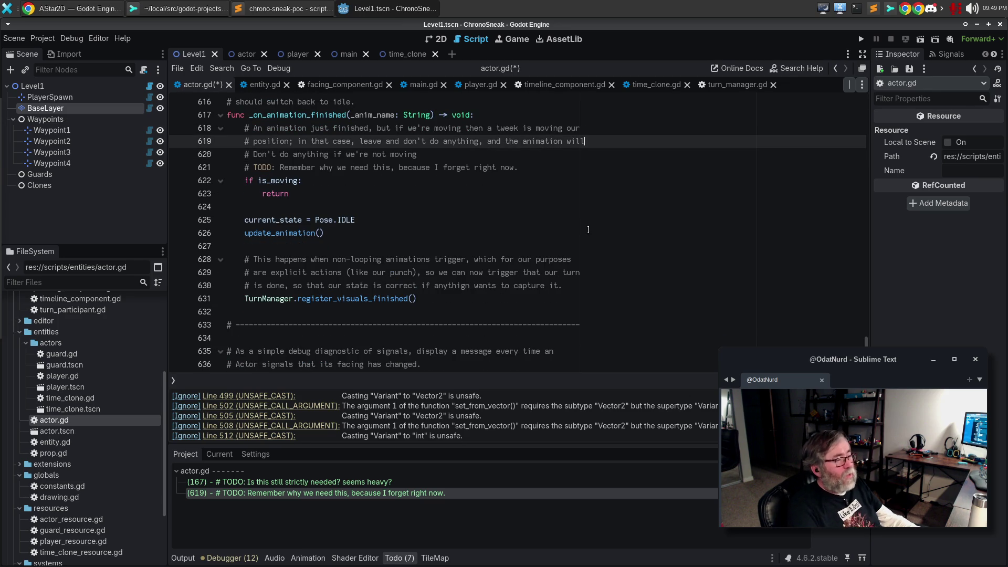
{"action": "type", "text": "tween will mark"}
{"action": "key", "text": "Return"}
{"action": "type", "text": "# the visual complete when"}
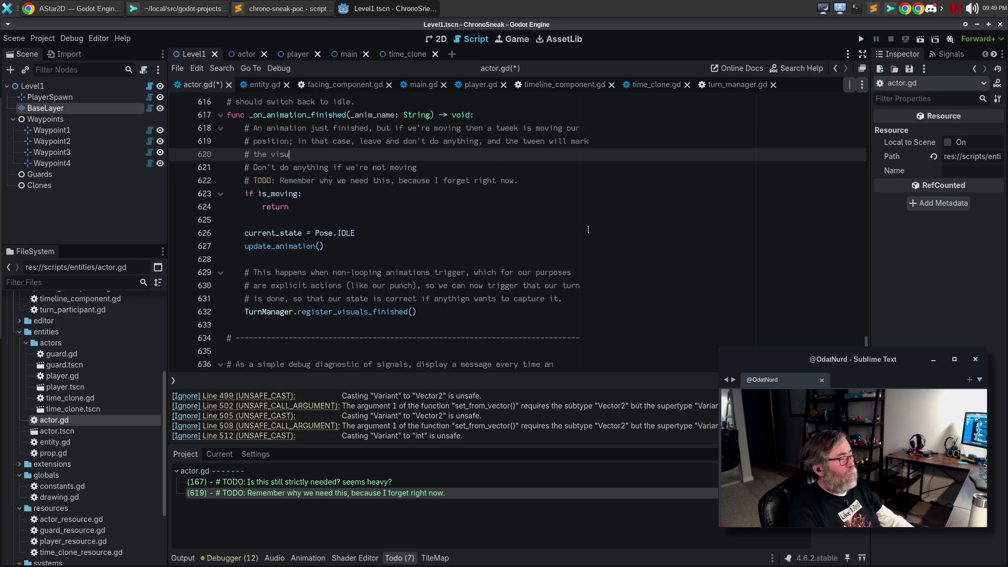
{"action": "type", "text": " its done."}
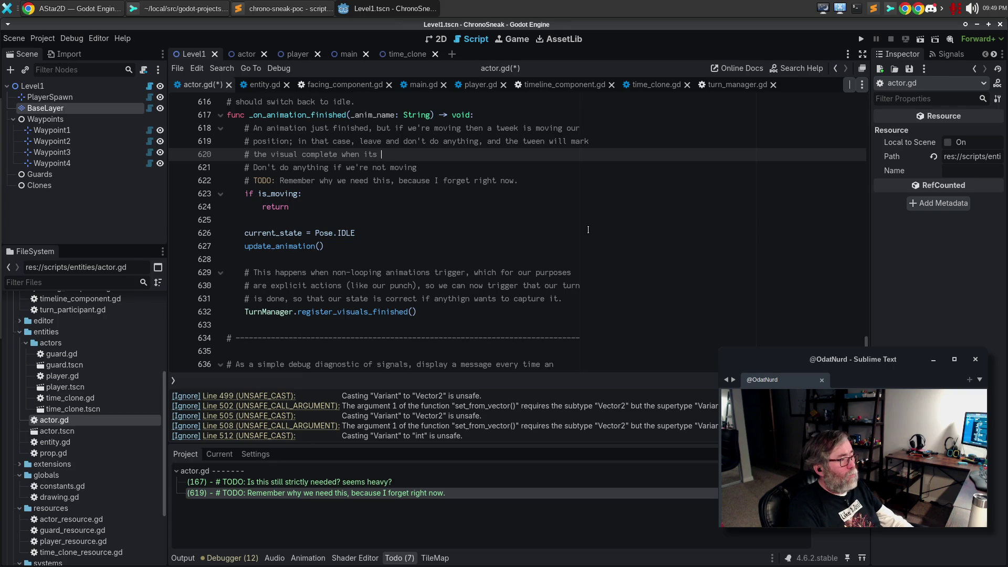
- Remove the old not-moving and TODO comment lines, rewrap the new comment, and save actor.gd
{"action": "key", "text": "Down"}
{"action": "key", "text": "ctrl+shift+k"}
{"action": "key", "text": "ctrl+shift+k"}
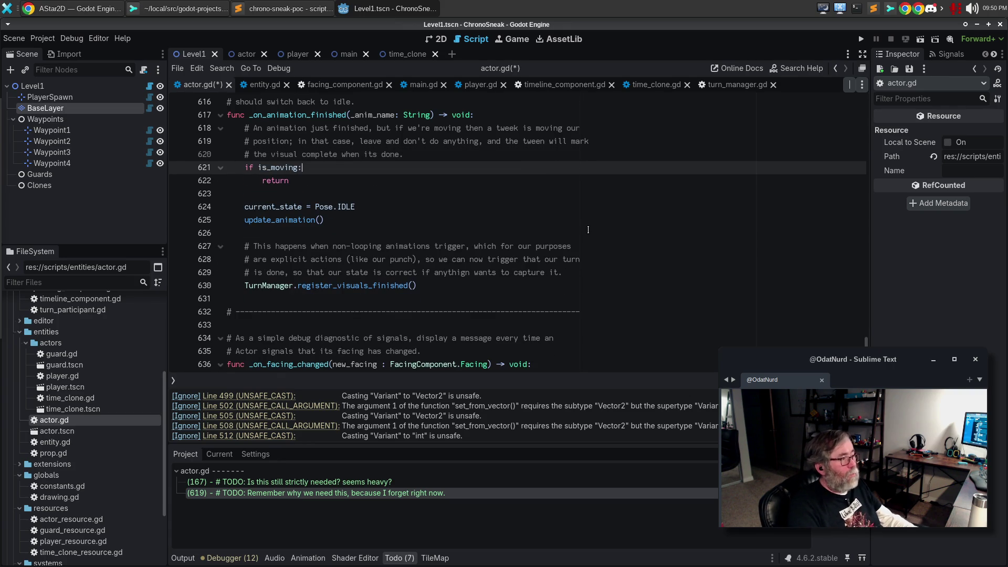
{"action": "key", "text": "Up"}
{"action": "key", "text": "Up"}
{"action": "key", "text": "End"}
{"action": "key", "text": "ctrl+BackSpace"}
{"action": "key", "text": "Down"}
{"action": "key", "text": "Home"}
{"action": "key", "text": "Right"}
{"action": "key", "text": "Right"}
{"action": "type", "text": "mark"}
{"action": "key", "text": "End"}
{"action": "key", "text": "ctrl+s"}
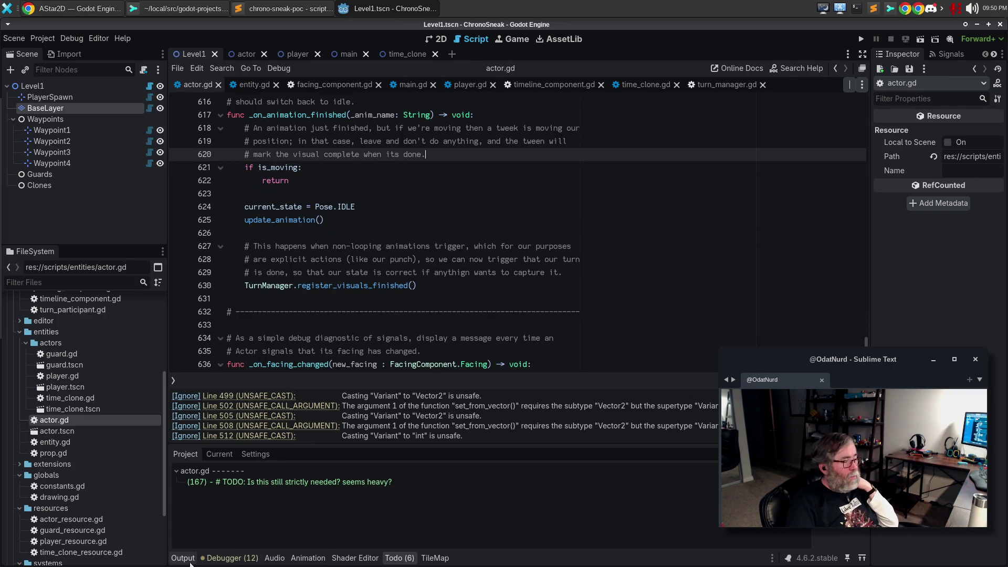
- Hide the Todo panel, then switch to Sublime Merge showing the Level1.tscn diff
{"action": "left_click", "coordinate": [394, 559]}
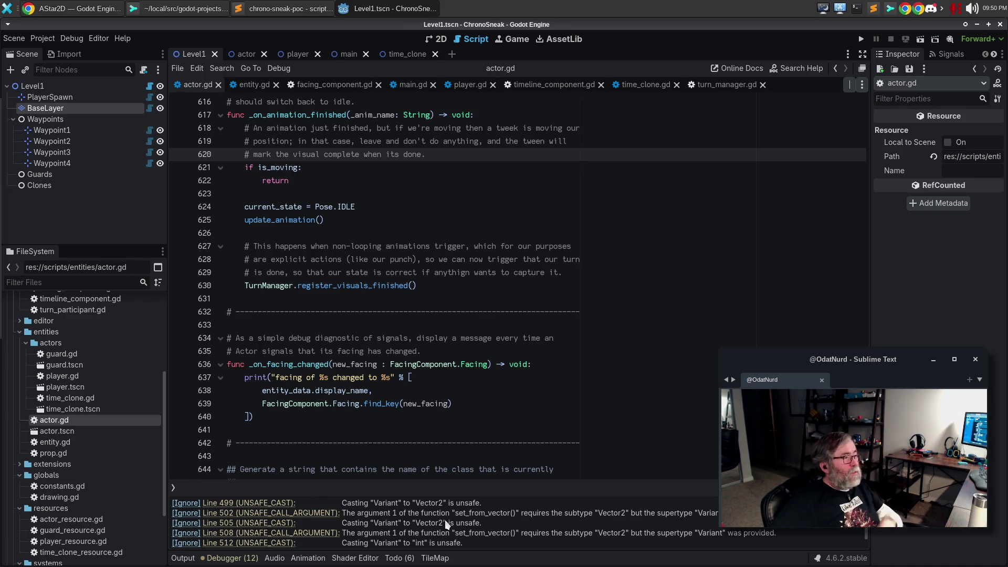
{"action": "scroll", "coordinate": [555, 338], "scroll_direction": "up", "scroll_amount": 2}
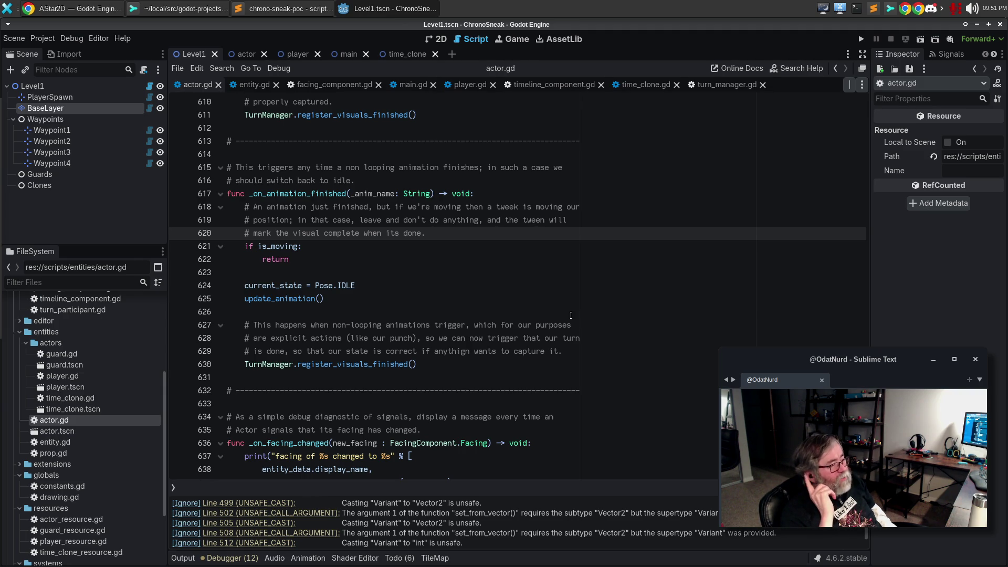
{"action": "key", "text": "alt+Tab"}
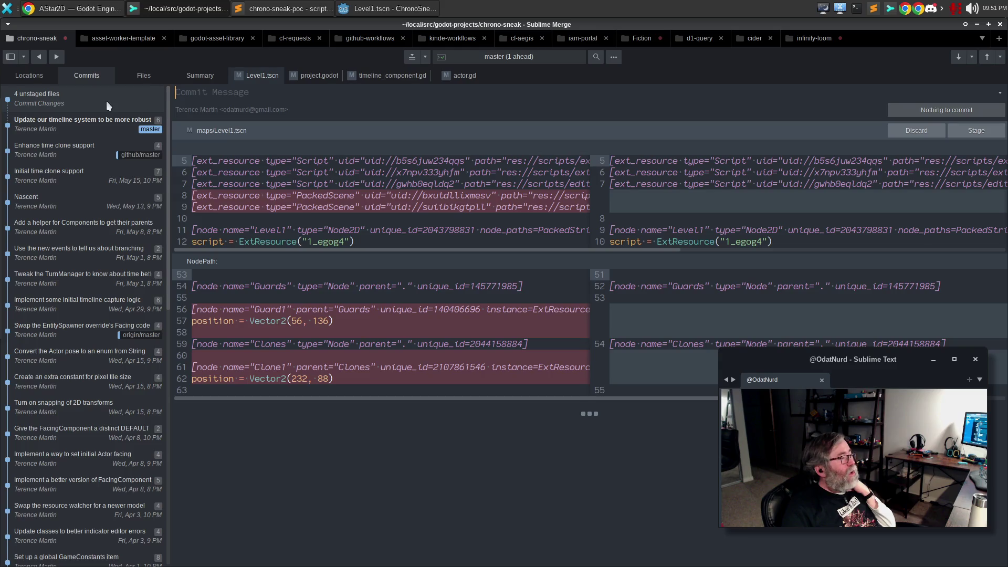
- Inspect the project.godot diff for the wait binding, then return to the Godot editor
{"action": "left_click", "coordinate": [315, 86]}
{"action": "left_click", "coordinate": [317, 75]}
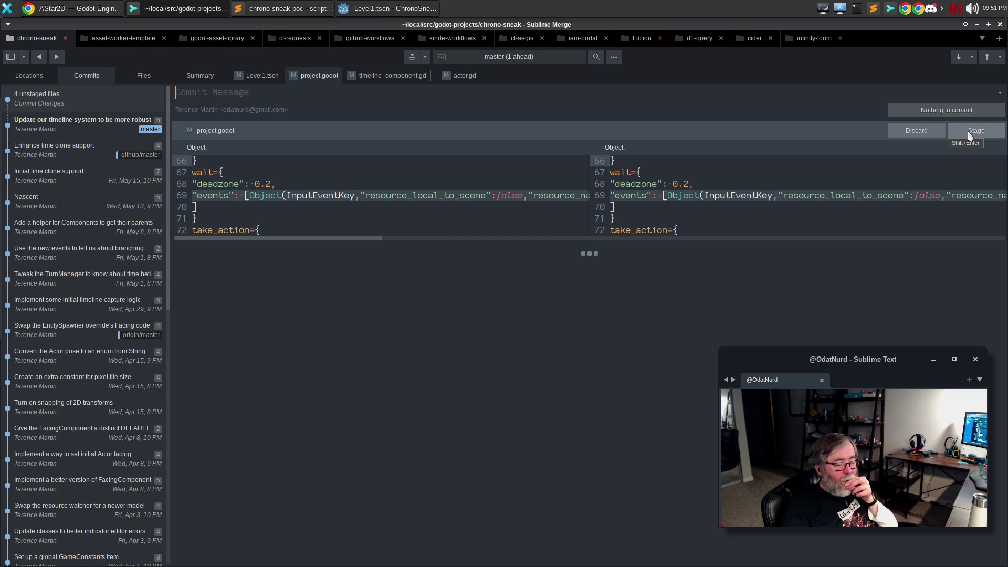
{"action": "left_click", "coordinate": [430, 11]}
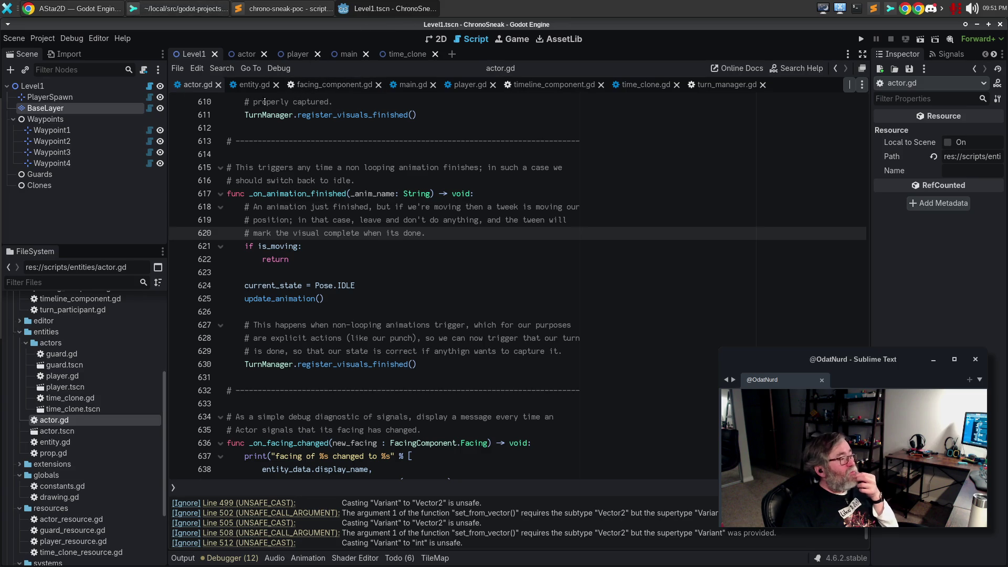
- Inspect the wait action's Q key binding in the Project Settings Input Map
{"action": "left_click", "coordinate": [71, 39]}
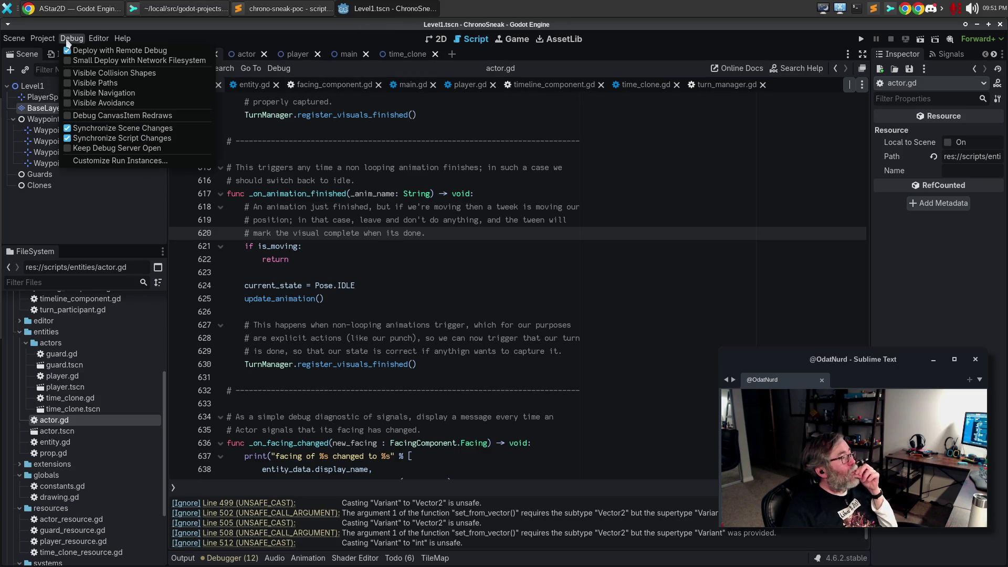
{"action": "left_click", "coordinate": [55, 52]}
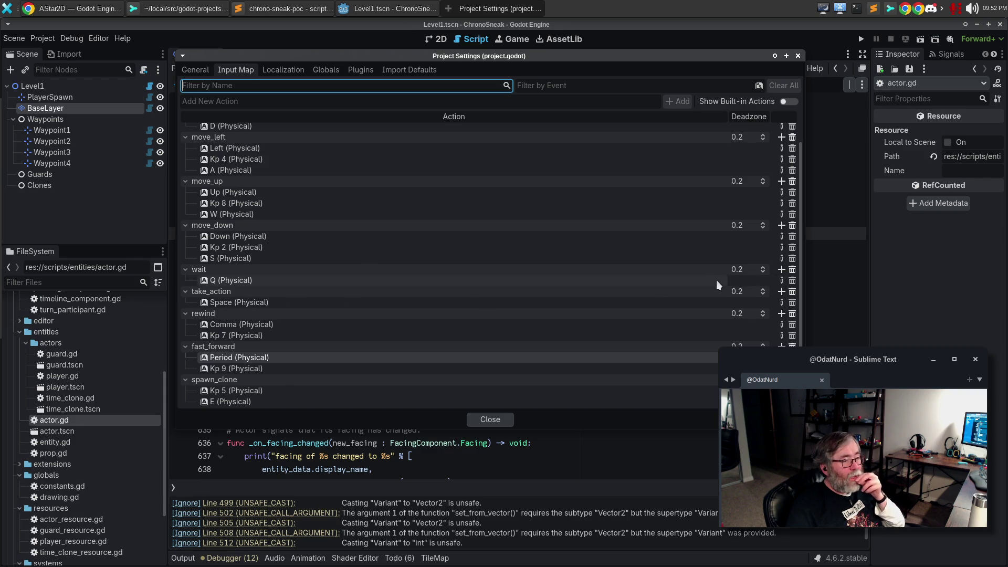
{"action": "left_click", "coordinate": [673, 282]}
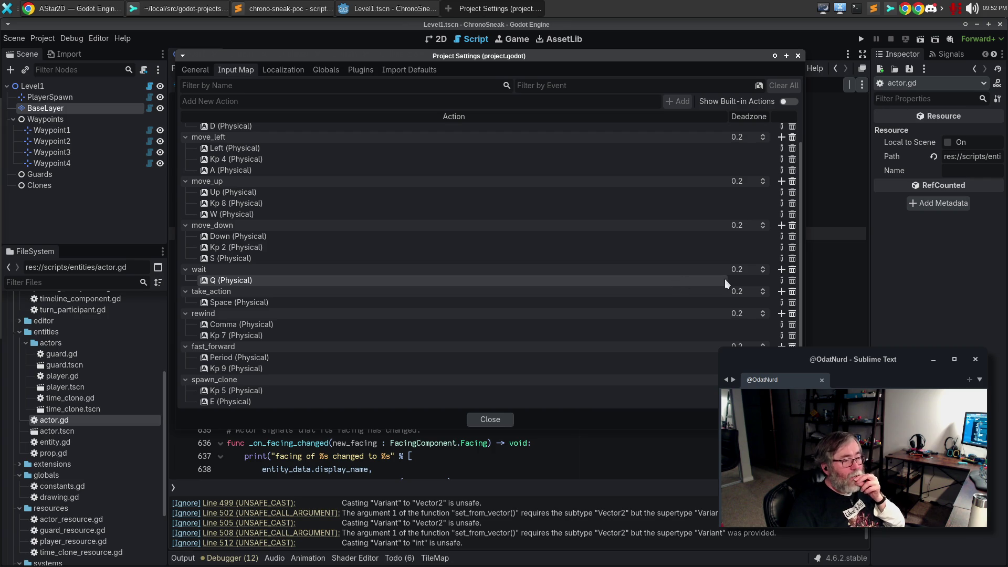
{"action": "left_click", "coordinate": [781, 281]}
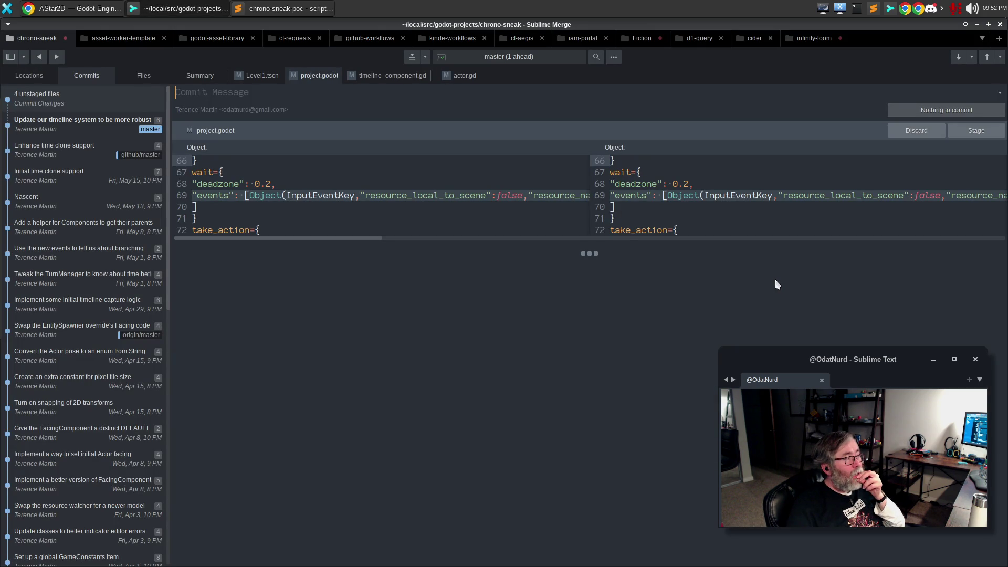
- Relaunch Godot's Project Manager from the dock to reopen the ChronoSneak project
{"action": "mouse_move", "coordinate": [2, 220]}
{"action": "left_click", "coordinate": [17, 297]}
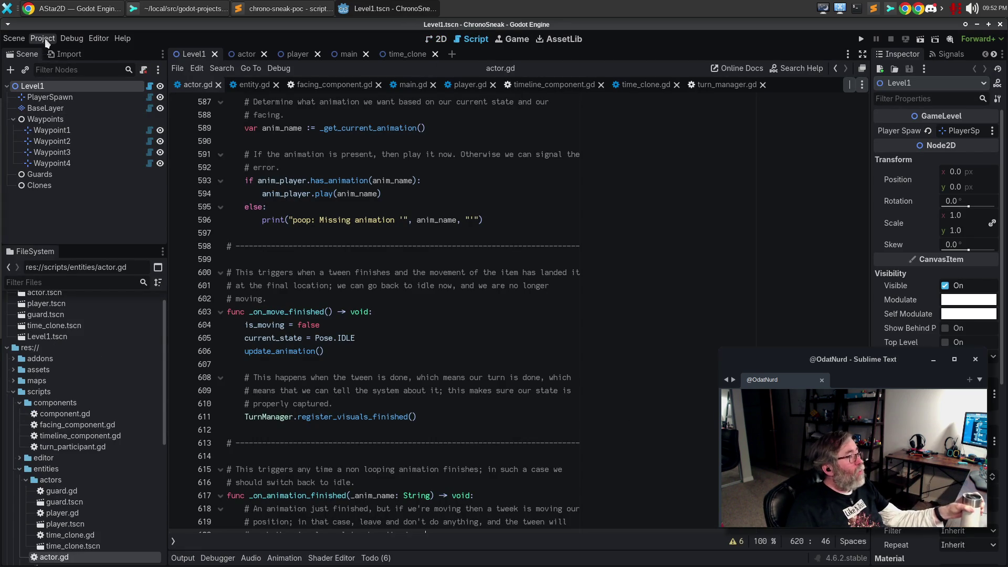
- Add Kp Divide as a second key for the wait action in the Input Map, alongside Q
{"action": "left_click", "coordinate": [42, 38]}
{"action": "left_click", "coordinate": [52, 51]}
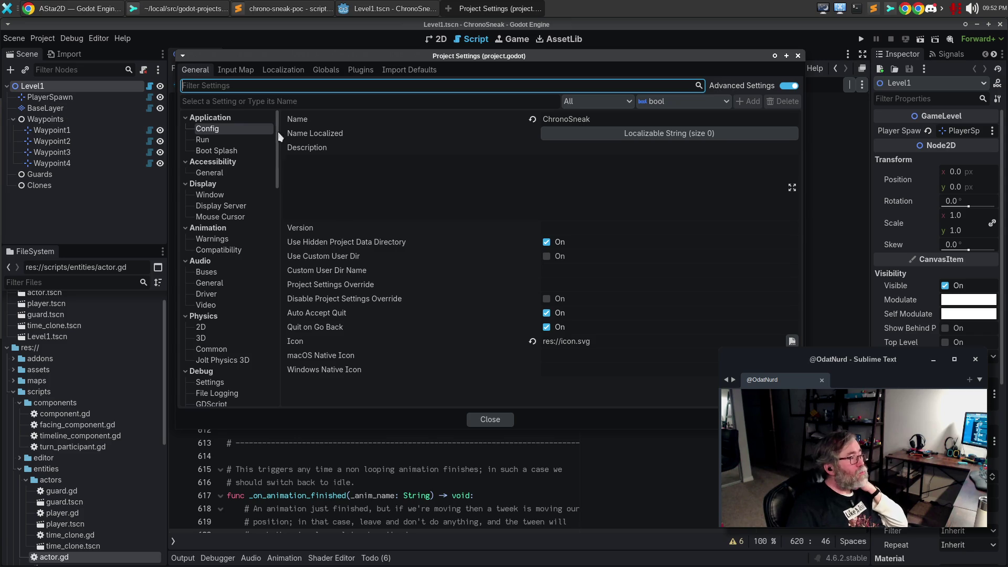
{"action": "left_click", "coordinate": [227, 70]}
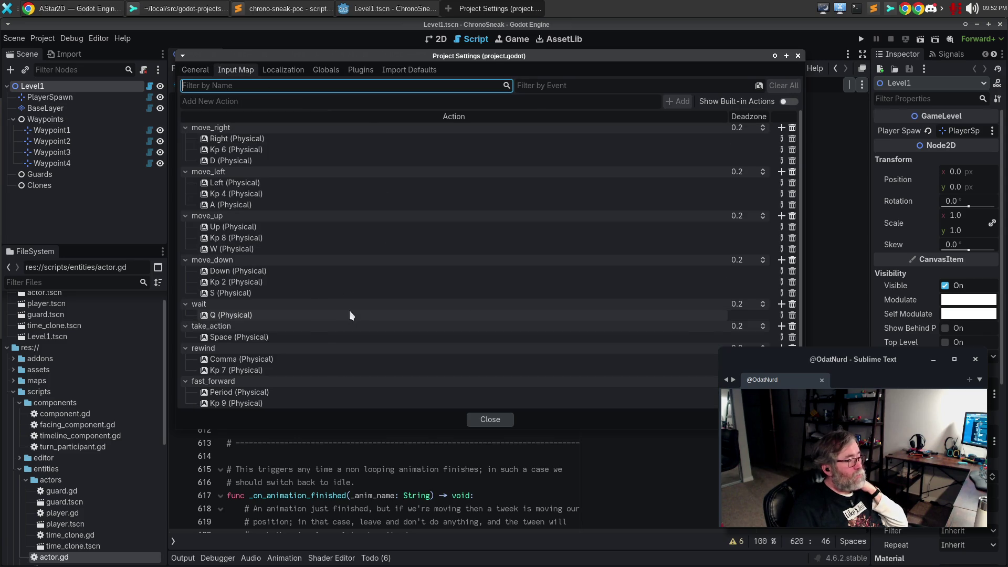
{"action": "left_click", "coordinate": [781, 305]}
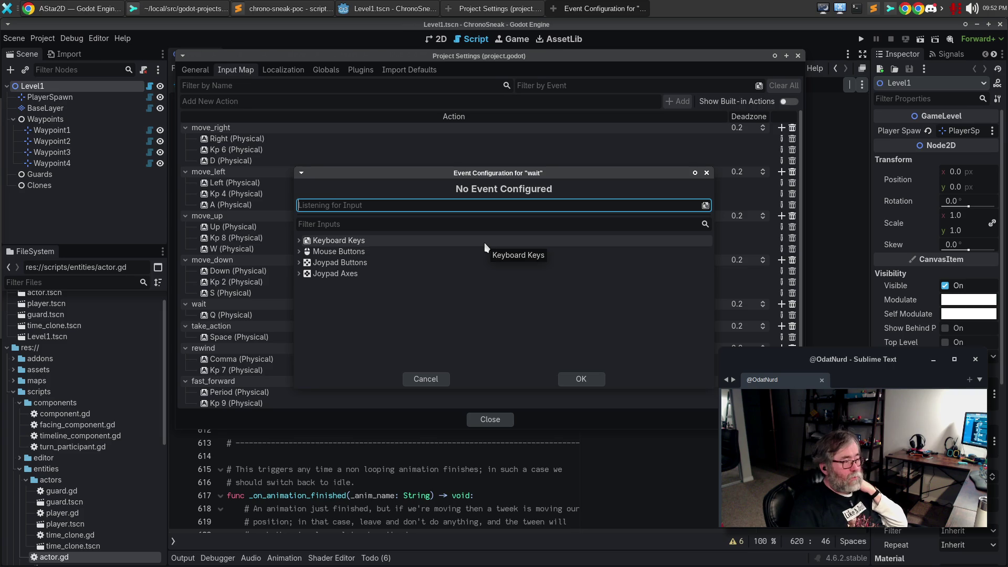
{"action": "key", "text": "KP_Divide"}
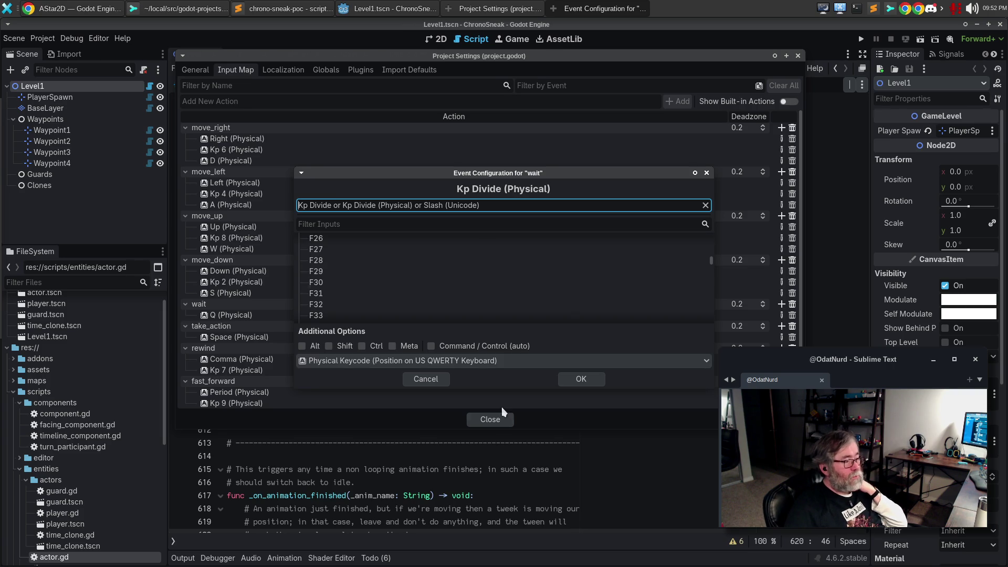
{"action": "left_click", "coordinate": [589, 380]}
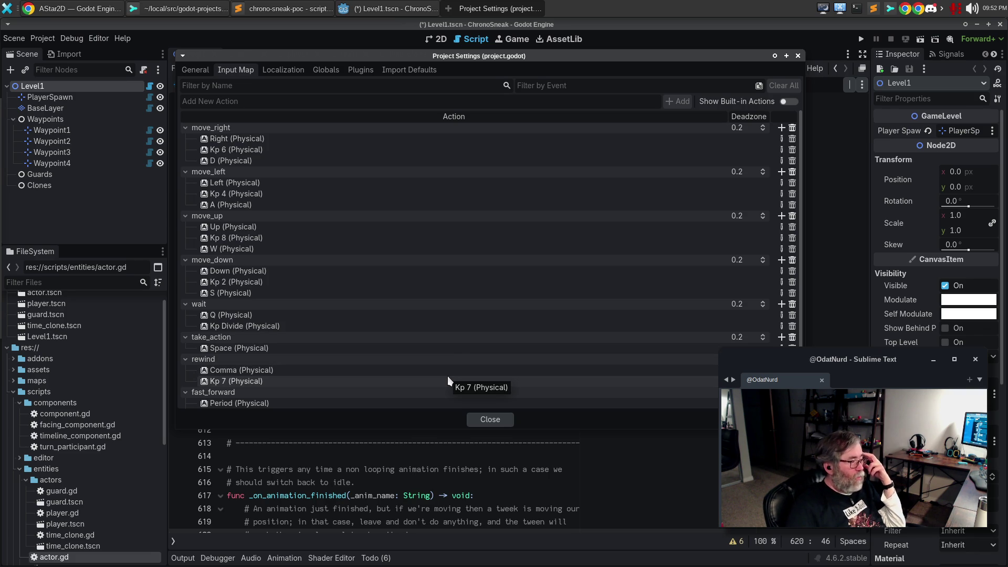
{"action": "scroll", "coordinate": [448, 376], "scroll_direction": "down", "scroll_amount": 3}
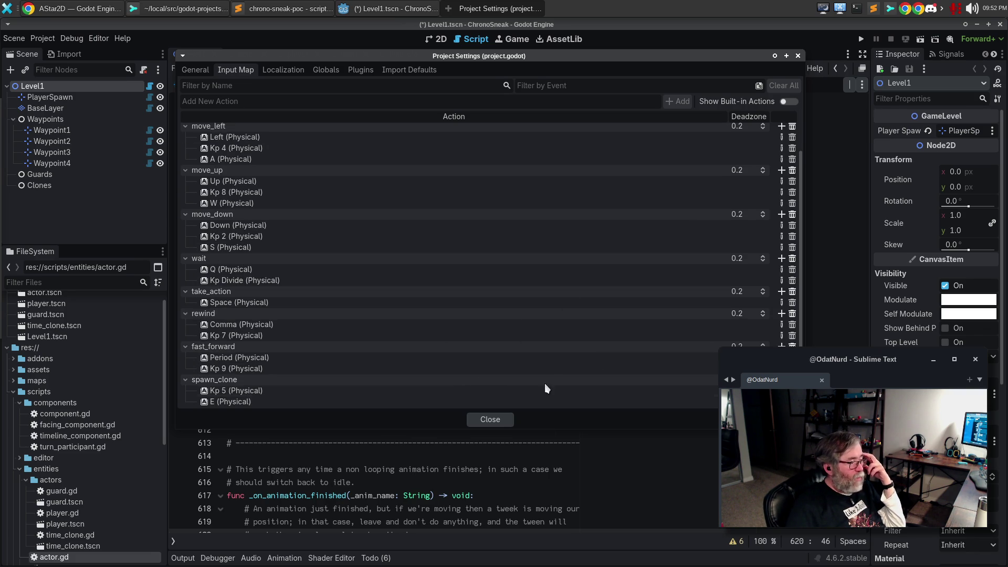
{"action": "left_click", "coordinate": [499, 420]}
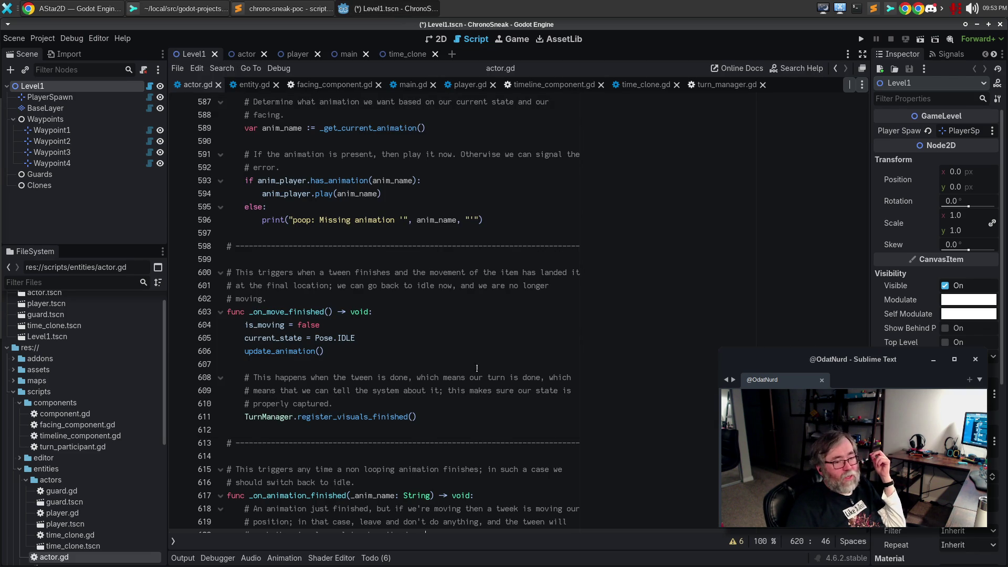
- Run ChronoSneak with F5, close the blank game window, and relaunch it with F5
{"action": "key", "text": "F5"}
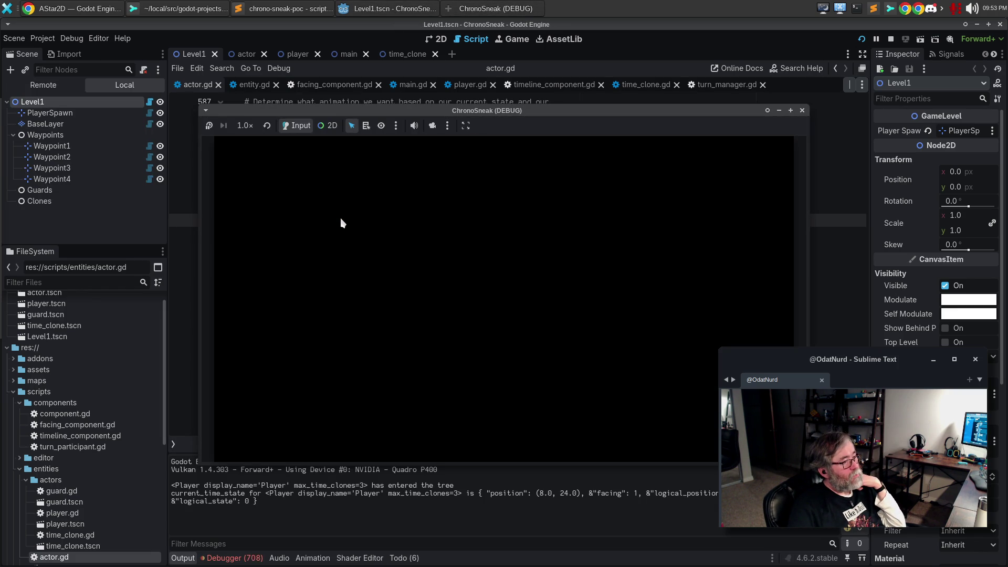
{"action": "mouse_move", "coordinate": [436, 112]}
{"action": "left_mouse_down"}
{"action": "mouse_move", "coordinate": [575, 96]}
{"action": "mouse_move", "coordinate": [277, 101]}
{"action": "mouse_move", "coordinate": [363, 103]}
{"action": "left_mouse_up"}
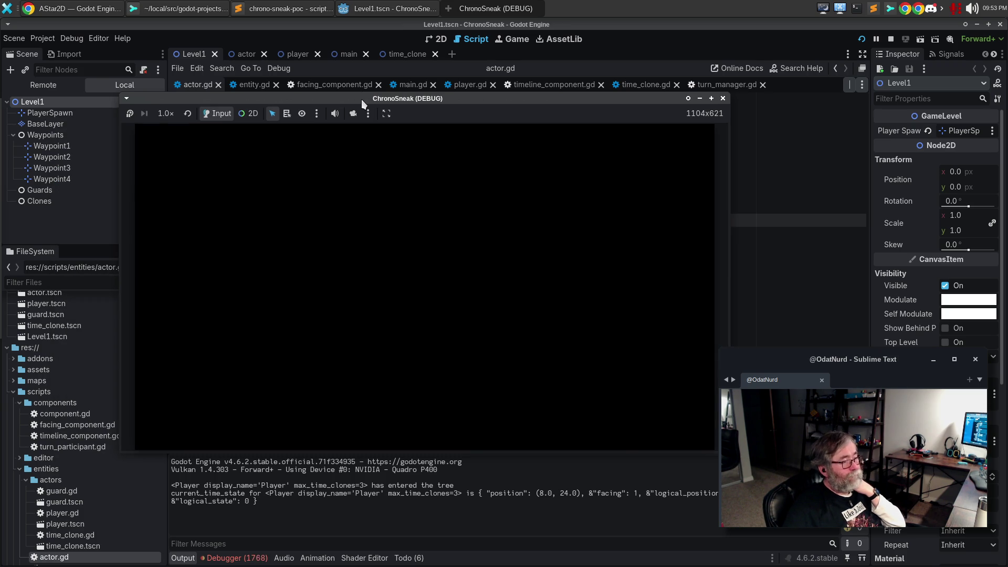
{"action": "left_click", "coordinate": [724, 99]}
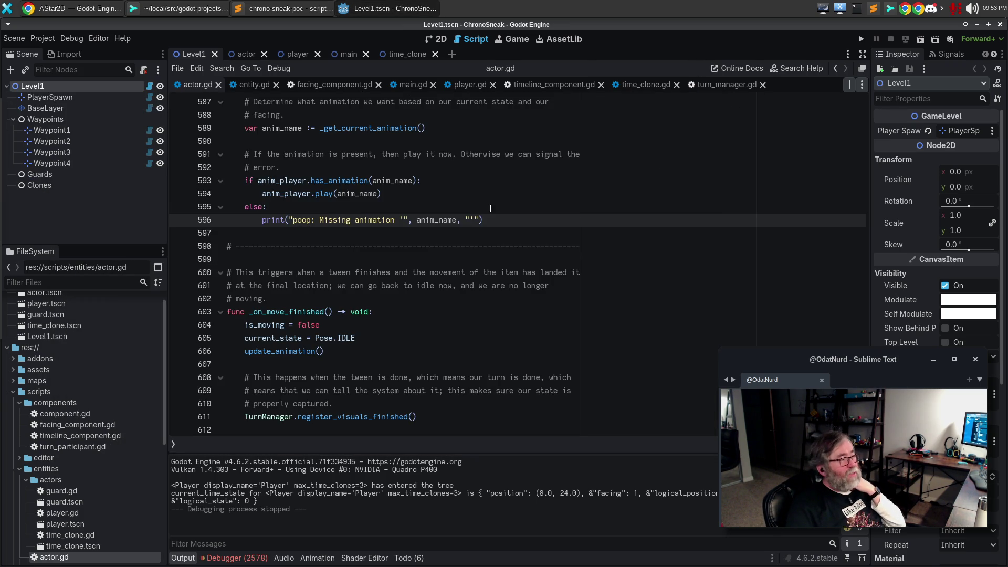
{"action": "left_click", "coordinate": [444, 211]}
{"action": "key", "text": "F5"}
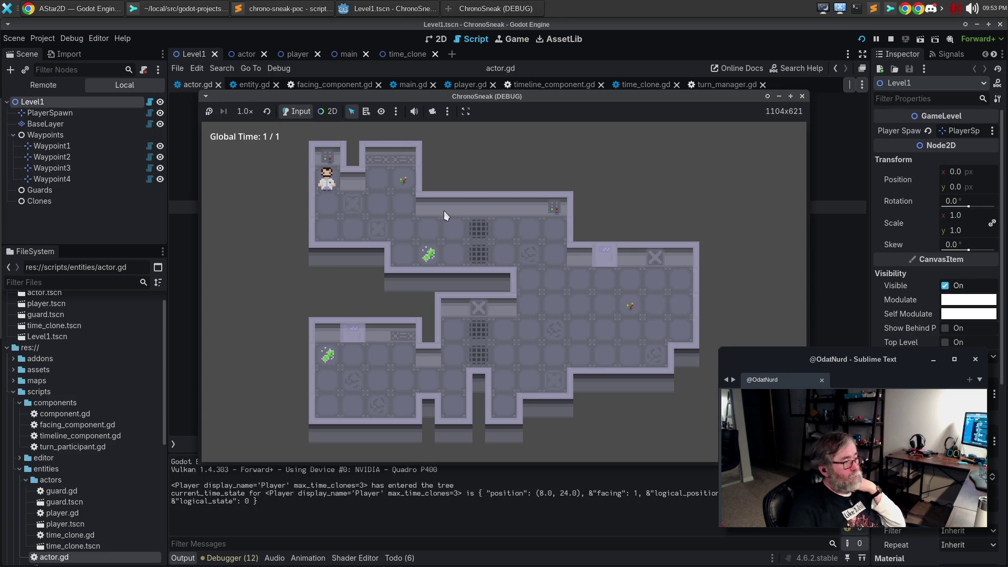
- Pass several turns with space, then rewind time twice with the Left key
{"action": "key", "text": "space"}
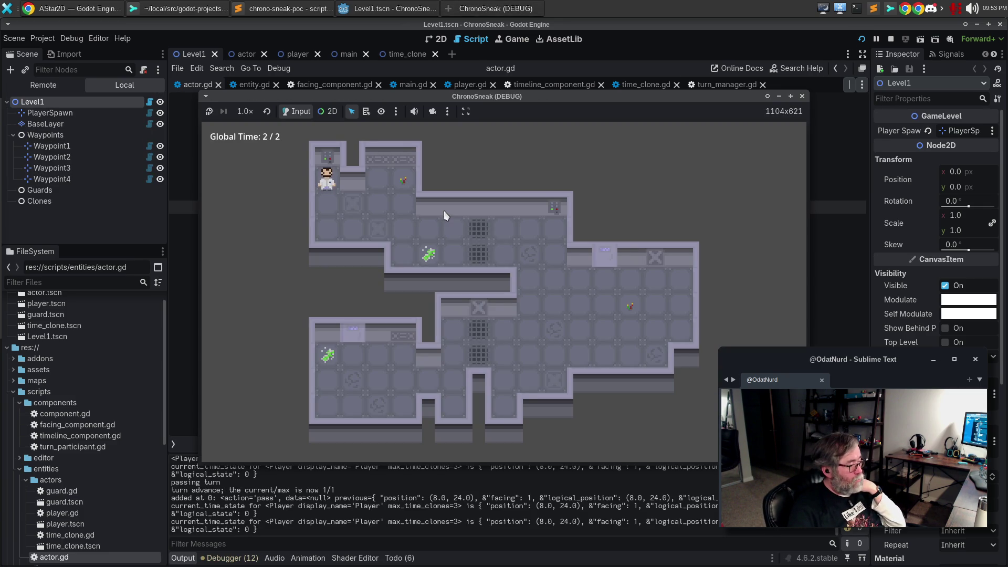
{"action": "key", "text": "space"}
{"action": "key", "text": "space"}
{"action": "key", "text": "space"}
{"action": "key", "text": "space"}
{"action": "key", "text": "space"}
{"action": "key", "text": "space"}
{"action": "key", "text": "space"}
{"action": "key", "text": "space"}
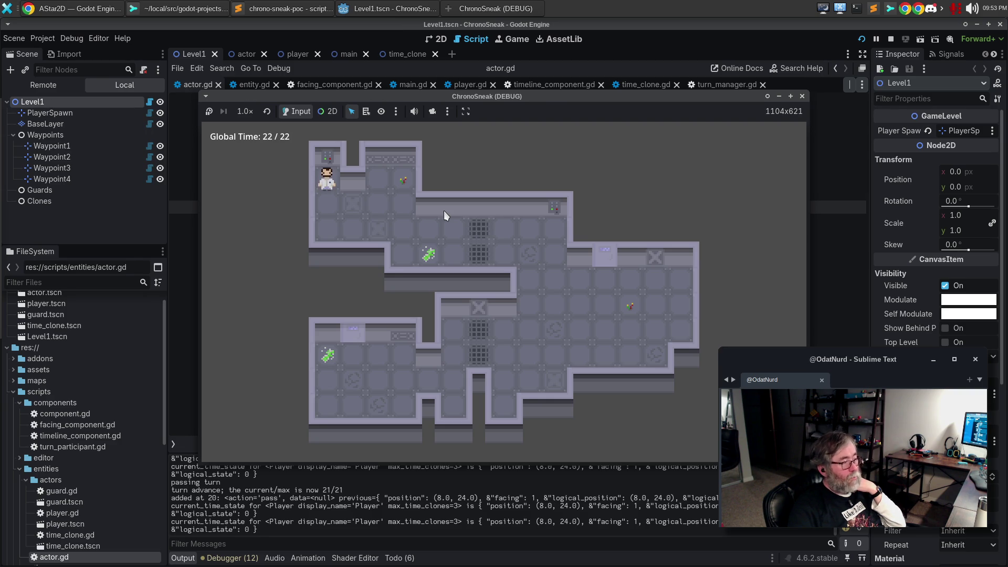
{"action": "key", "text": "Left"}
{"action": "key", "text": "Left"}
{"action": "key", "text": "Left"}
{"action": "key", "text": "Left"}
{"action": "key", "text": "Left"}
{"action": "key", "text": "Left"}
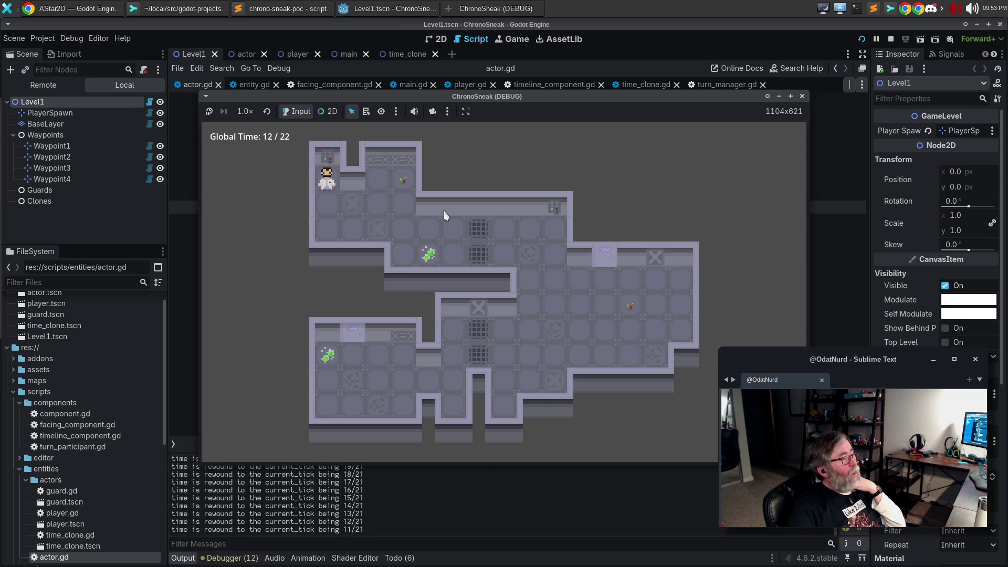
{"action": "key", "text": "Left"}
{"action": "key", "text": "Left"}
{"action": "key", "text": "Left"}
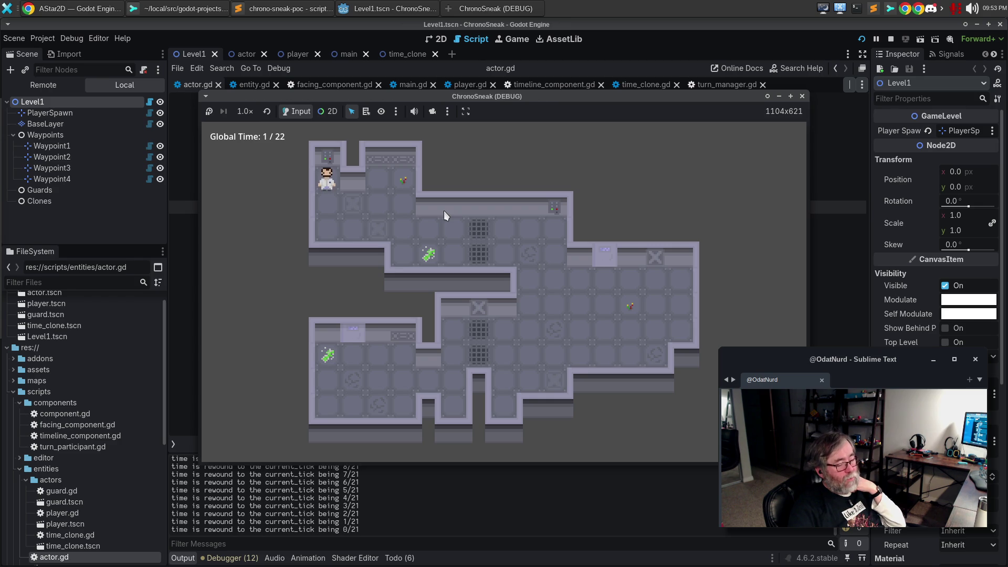
- Branch the timeline by walking the player down, right, down and left, then close the game
{"action": "key", "text": "Down"}
{"action": "key", "text": "Down"}
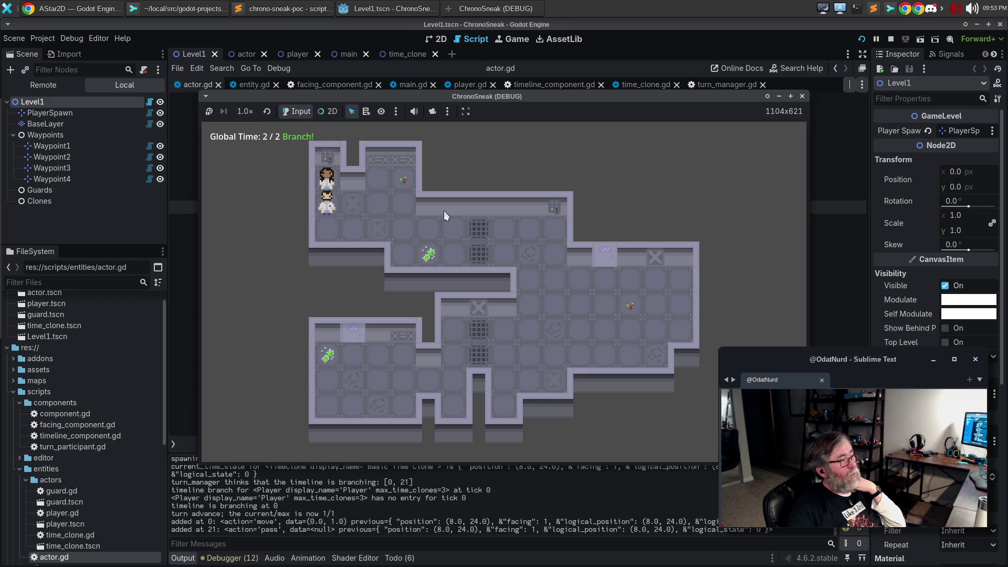
{"action": "key", "text": "Right"}
{"action": "key", "text": "Right"}
{"action": "key", "text": "Right"}
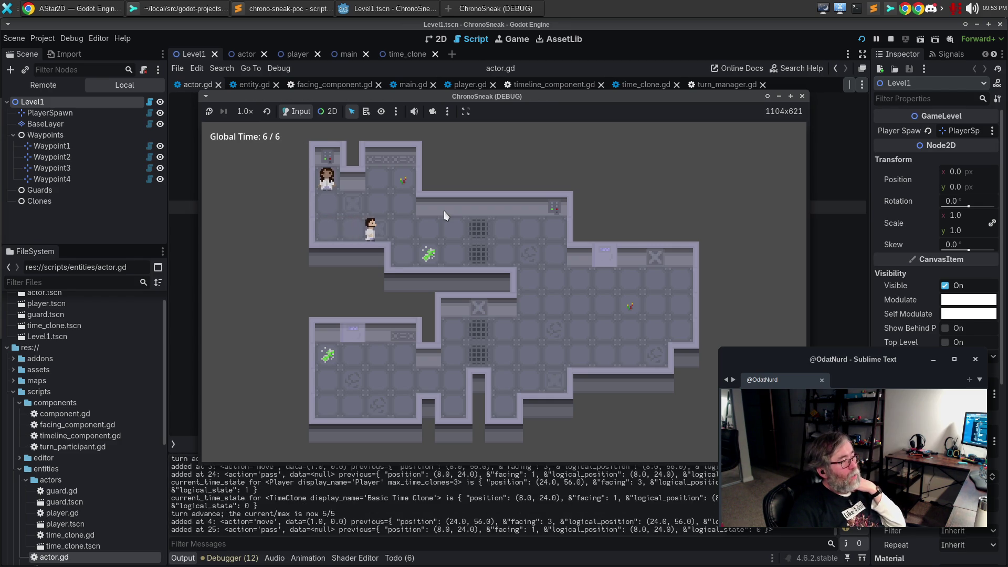
{"action": "key", "text": "Right"}
{"action": "key", "text": "Right"}
{"action": "key", "text": "Right"}
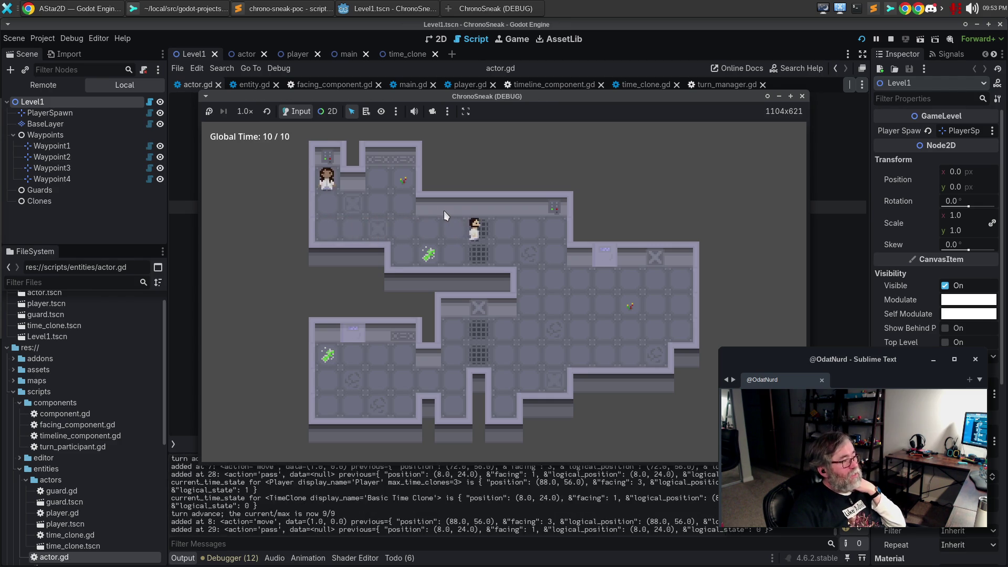
{"action": "key", "text": "Right"}
{"action": "key", "text": "Right"}
{"action": "key", "text": "Right"}
{"action": "key", "text": "Down"}
{"action": "key", "text": "Down"}
{"action": "key", "text": "Down"}
{"action": "key", "text": "Down"}
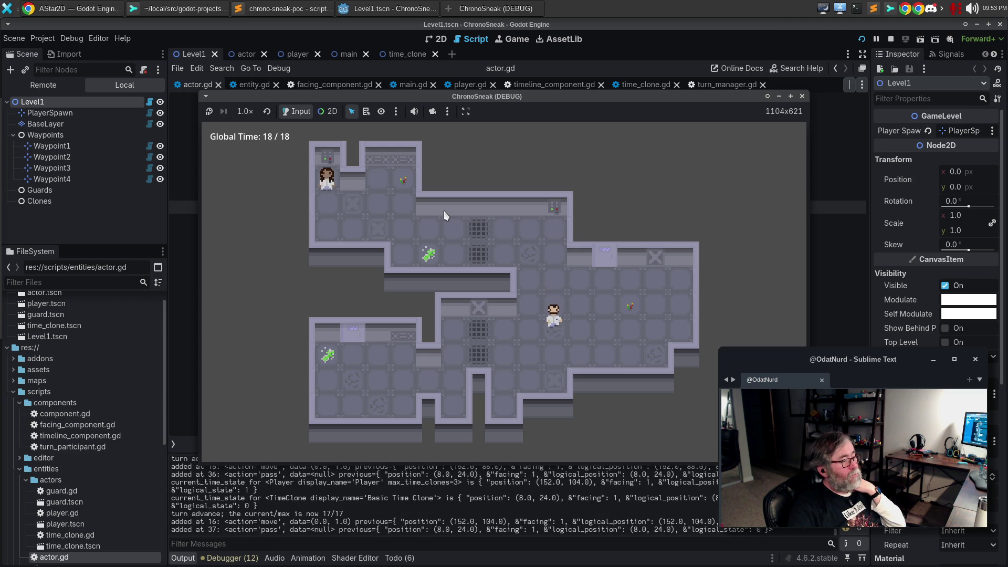
{"action": "key", "text": "Down"}
{"action": "key", "text": "Left"}
{"action": "key", "text": "Left"}
{"action": "key", "text": "Left"}
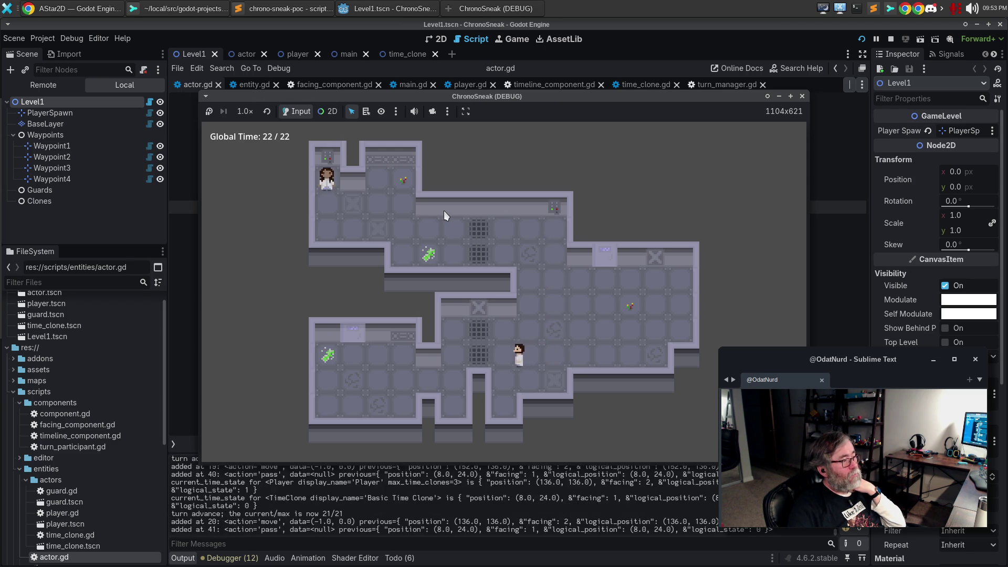
{"action": "key", "text": "Left"}
{"action": "key", "text": "Left"}
{"action": "key", "text": "Down"}
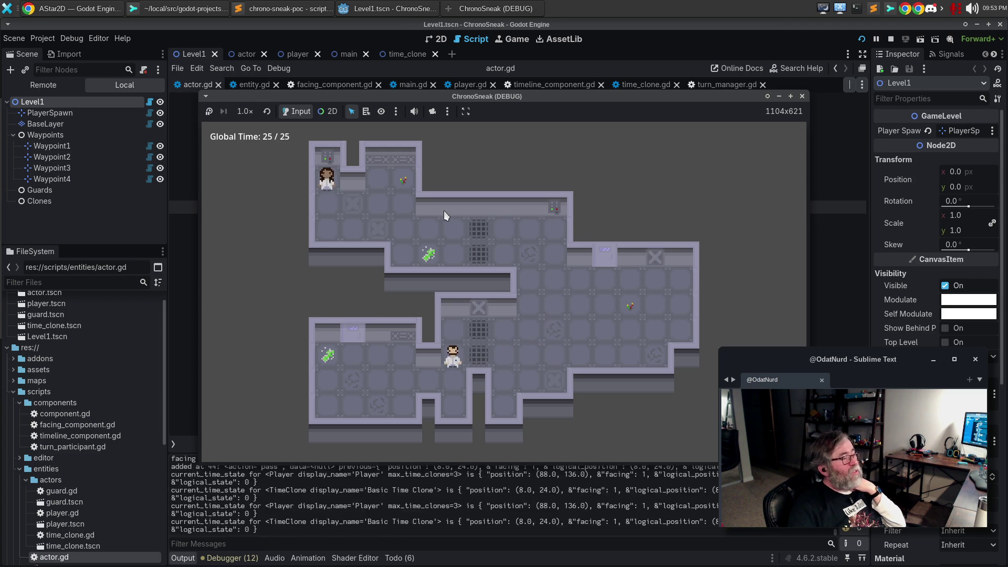
{"action": "key", "text": "Left"}
{"action": "key", "text": "Left"}
{"action": "key", "text": "Left"}
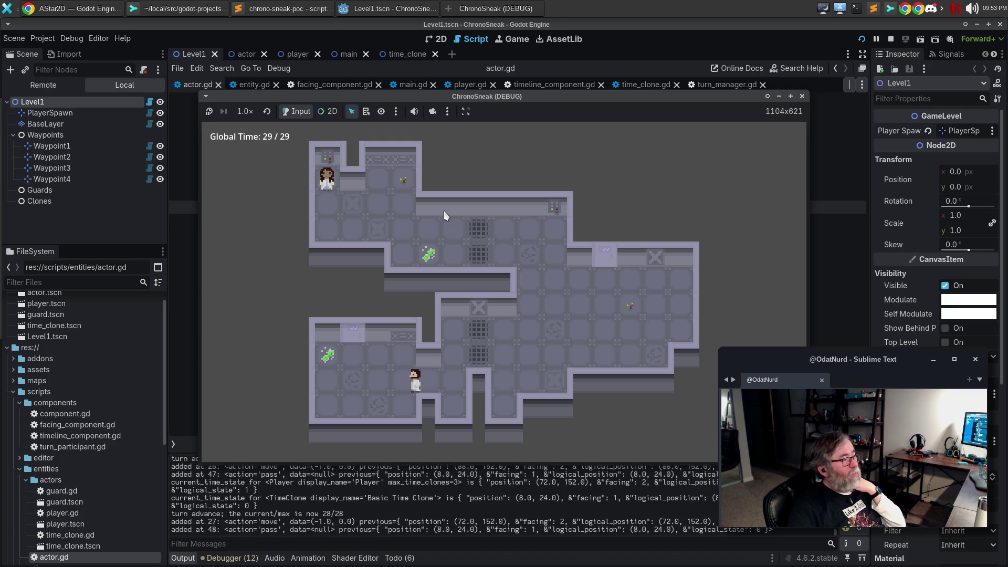
{"action": "key", "text": "Left"}
{"action": "key", "text": "Left"}
{"action": "key", "text": "Left"}
{"action": "key", "text": "Down"}
{"action": "key", "text": "Up"}
{"action": "key", "text": "Right"}
{"action": "key", "text": "Right"}
{"action": "key", "text": "Right"}
{"action": "key", "text": "Right"}
{"action": "key", "text": "Down"}
{"action": "key", "text": "Down"}
{"action": "key", "text": "Right"}
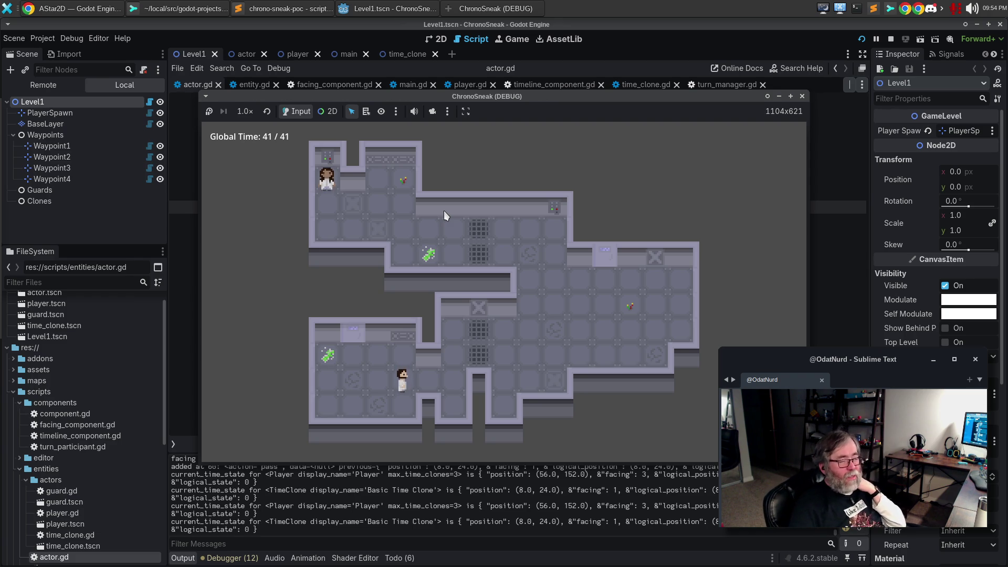
{"action": "left_click", "coordinate": [802, 98]}
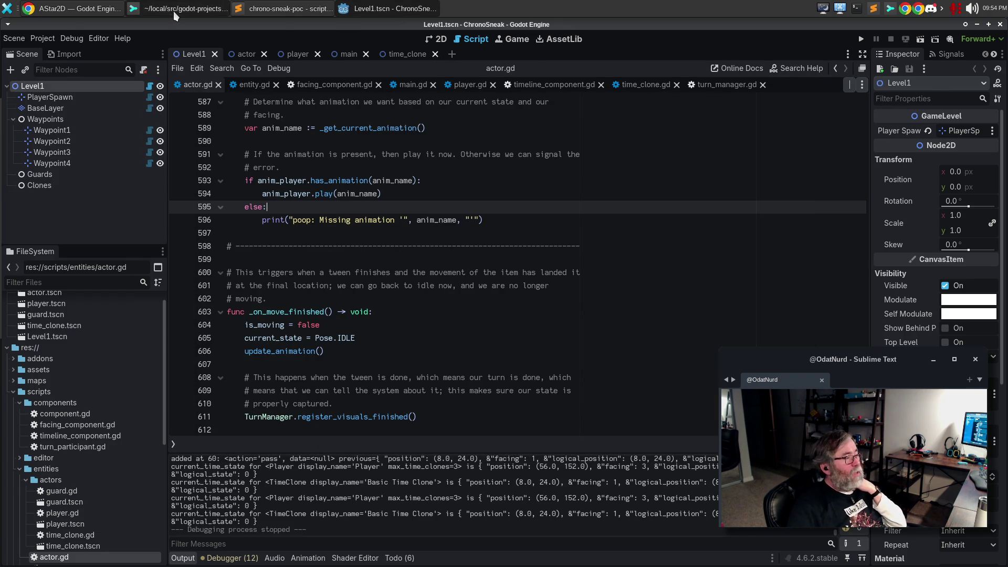
- Stage project.godot, timeline_component.gd and actor.gd and amend them into the previous commit
{"action": "left_click", "coordinate": [171, 11]}
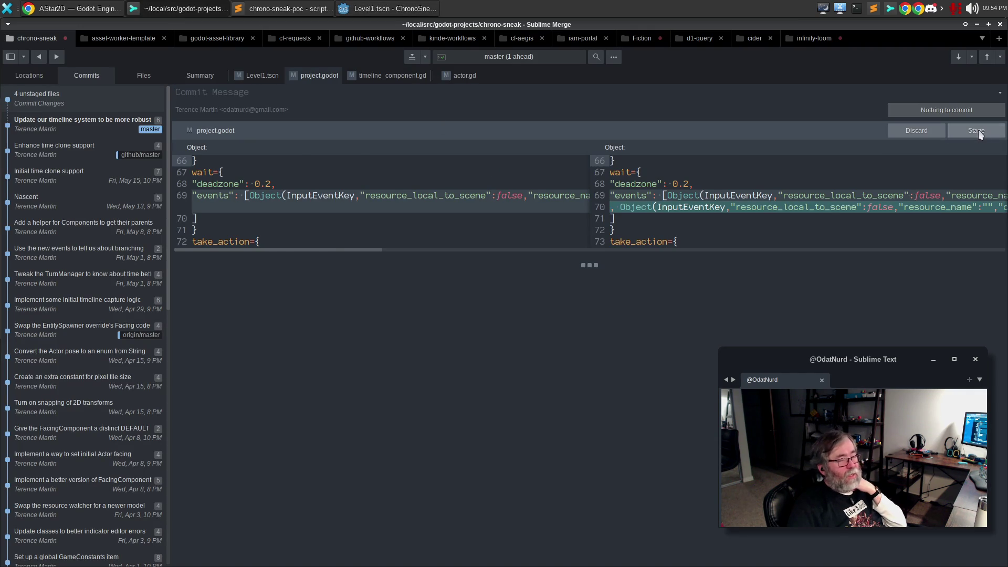
{"action": "left_click", "coordinate": [978, 130]}
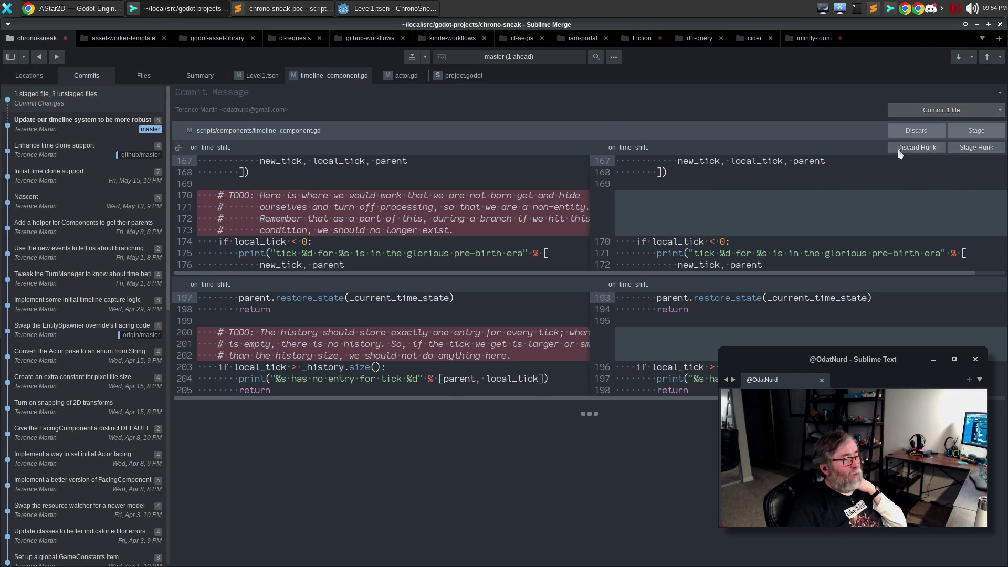
{"action": "left_click", "coordinate": [976, 131]}
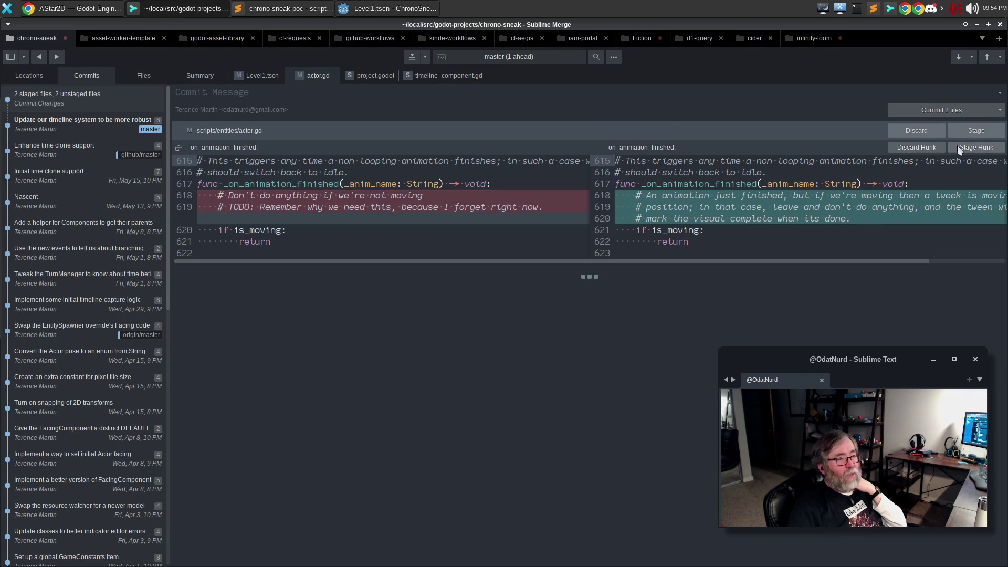
{"action": "left_click", "coordinate": [972, 128]}
{"action": "left_click", "coordinate": [1000, 110]}
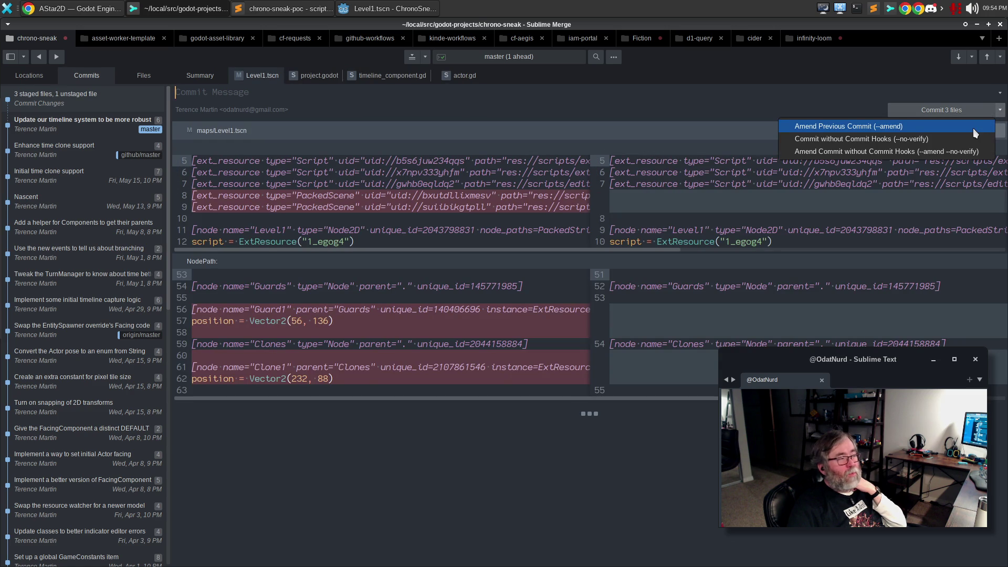
{"action": "left_click", "coordinate": [972, 128]}
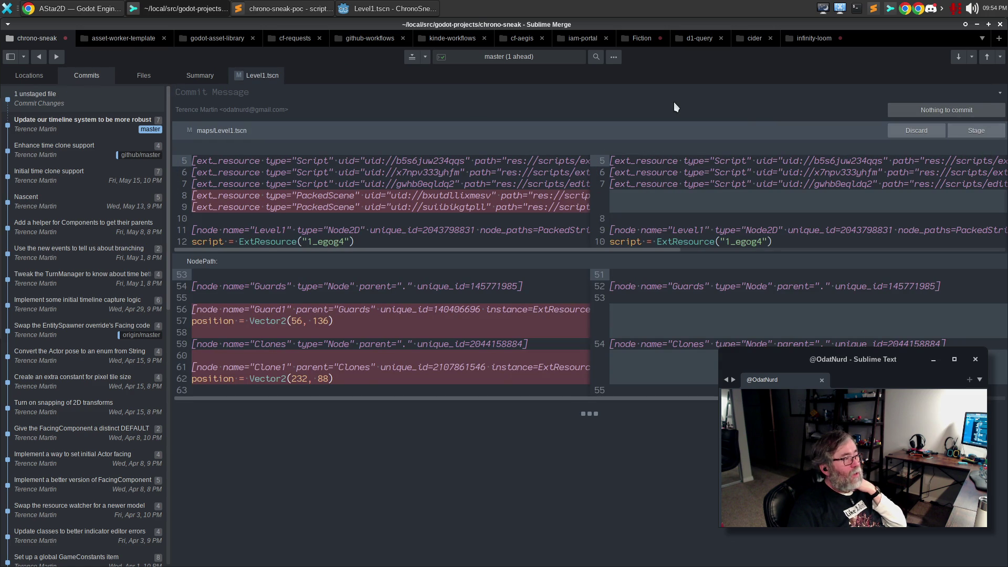
{"action": "left_click", "coordinate": [369, 4]}
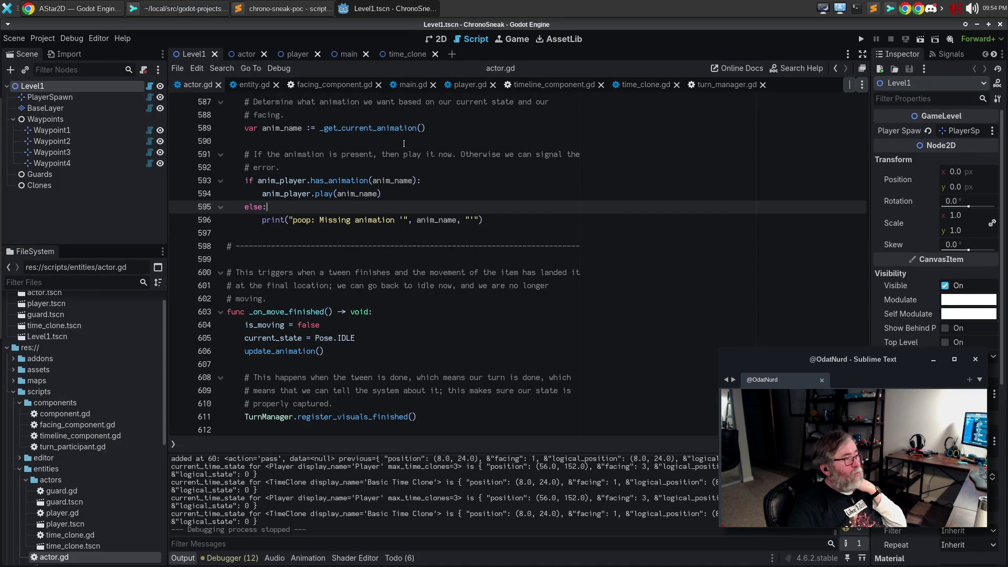
- Show turn_manager.gd in the script editor to review its UNSAFE_METHOD_ACCESS warnings
{"action": "left_click", "coordinate": [726, 88]}
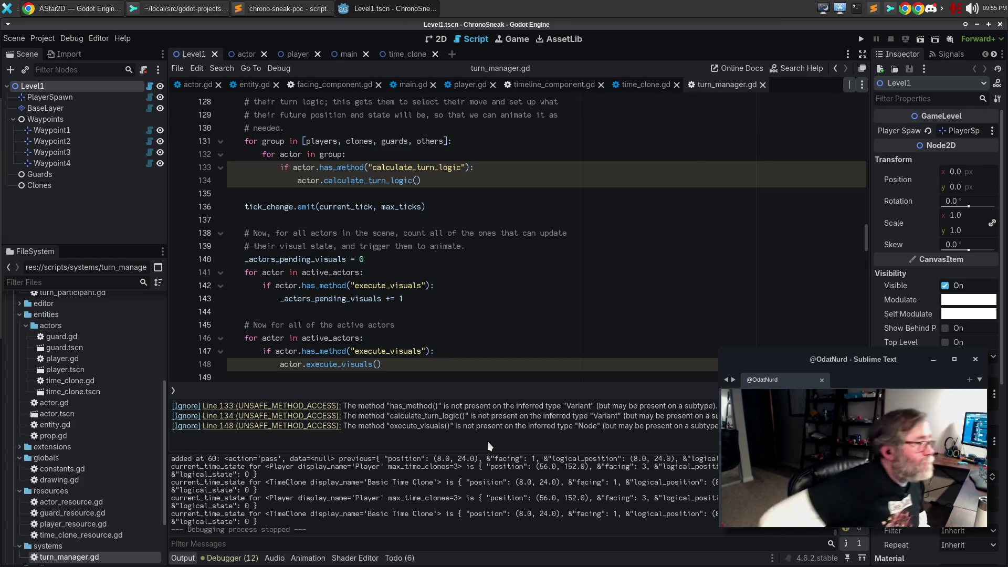
- Close the entity.gd, facing_component.gd and main.gd script tabs
{"action": "left_click", "coordinate": [533, 86]}
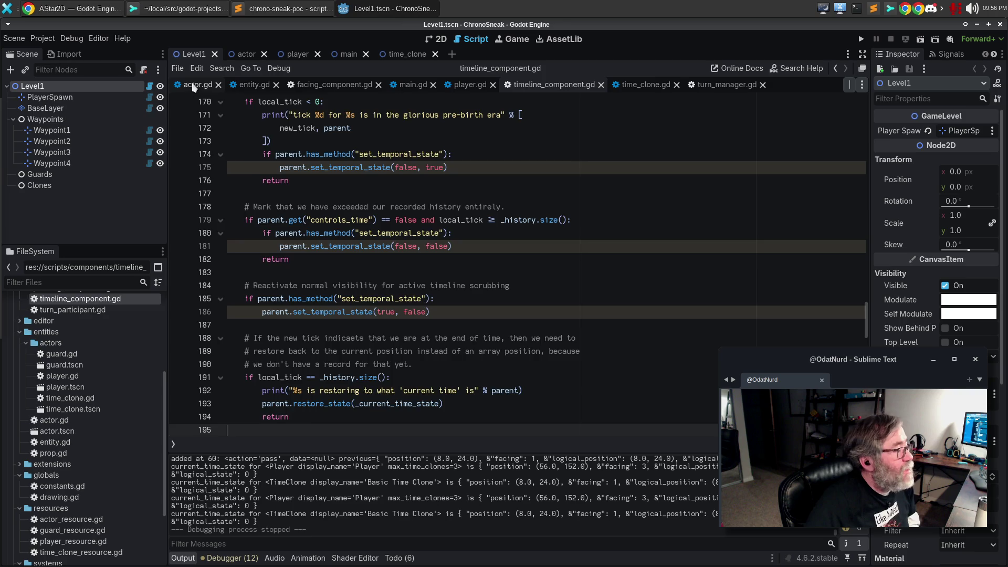
{"action": "left_click", "coordinate": [197, 86]}
{"action": "left_click", "coordinate": [253, 87]}
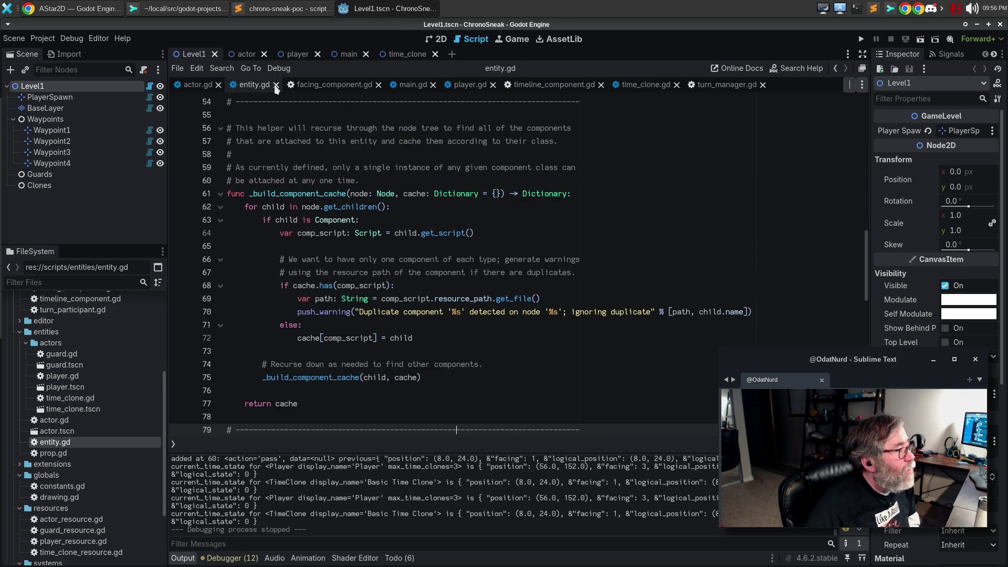
{"action": "left_click", "coordinate": [276, 86]}
{"action": "left_click", "coordinate": [275, 87]}
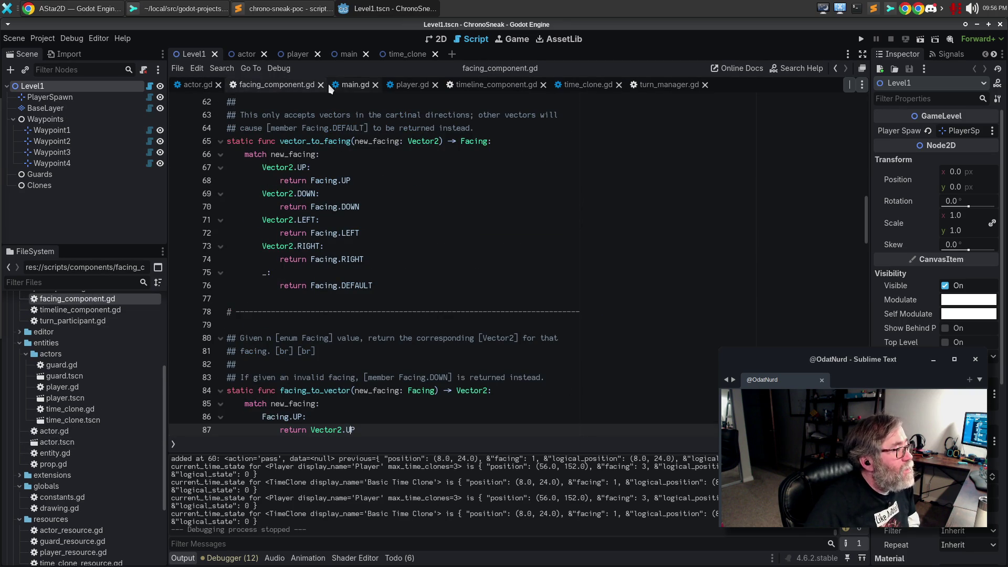
{"action": "left_click", "coordinate": [321, 84]}
{"action": "left_click", "coordinate": [253, 85]}
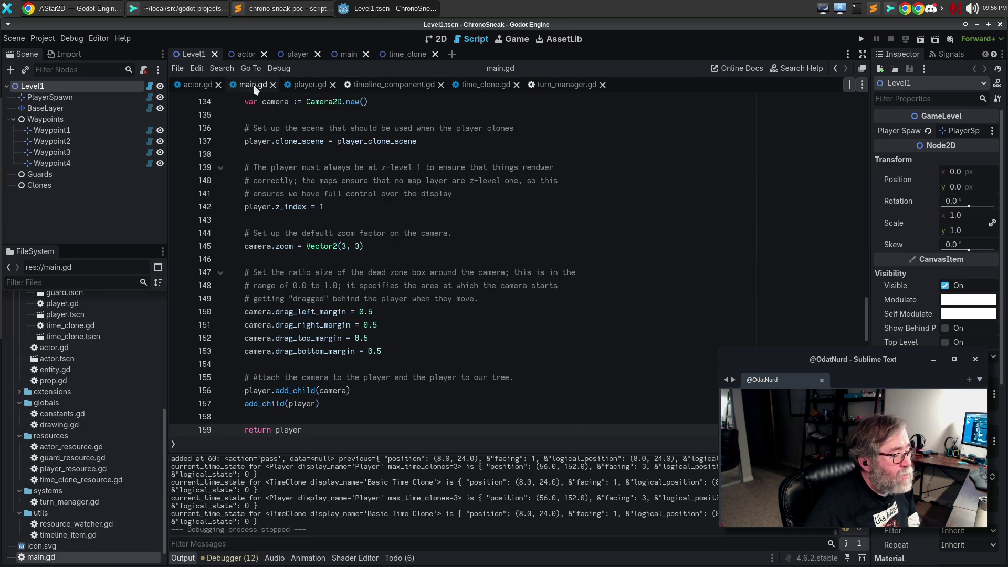
{"action": "left_click", "coordinate": [272, 85]}
- Close player.gd and time_clone.gd, leaving turn_manager.gd showing
{"action": "left_click", "coordinate": [257, 91]}
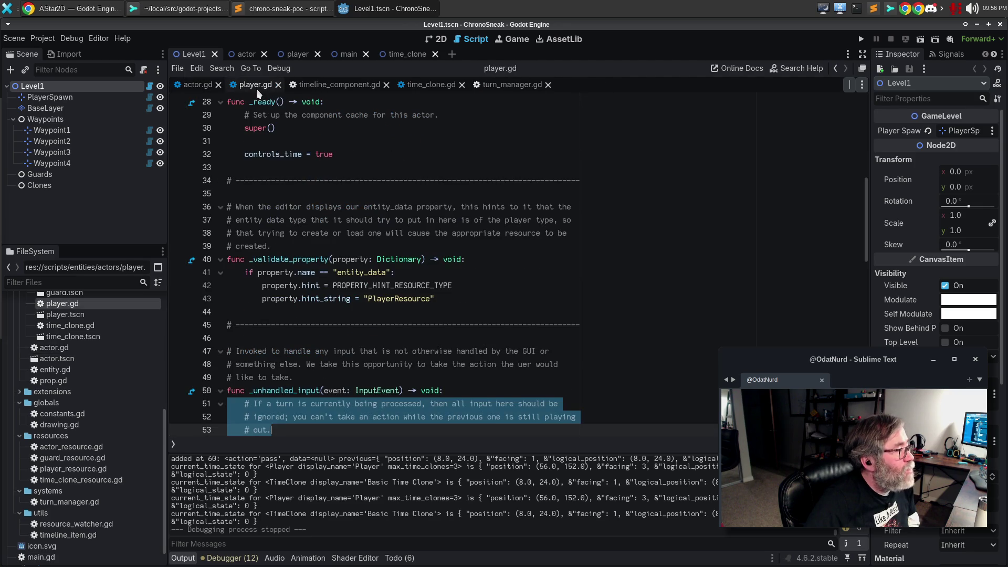
{"action": "left_click", "coordinate": [278, 86]}
{"action": "left_click", "coordinate": [258, 87]}
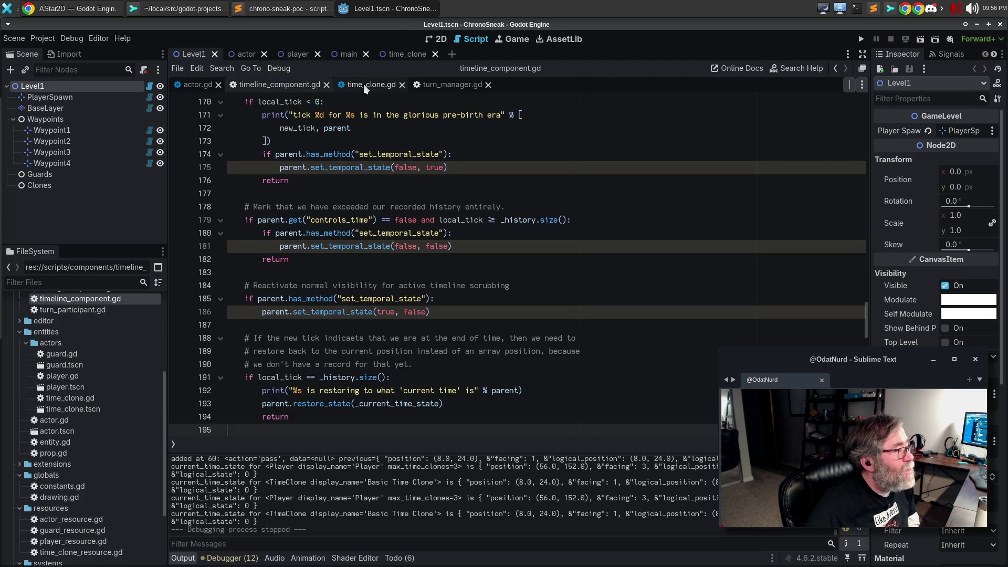
{"action": "left_click", "coordinate": [199, 85]}
{"action": "left_click", "coordinate": [278, 84]}
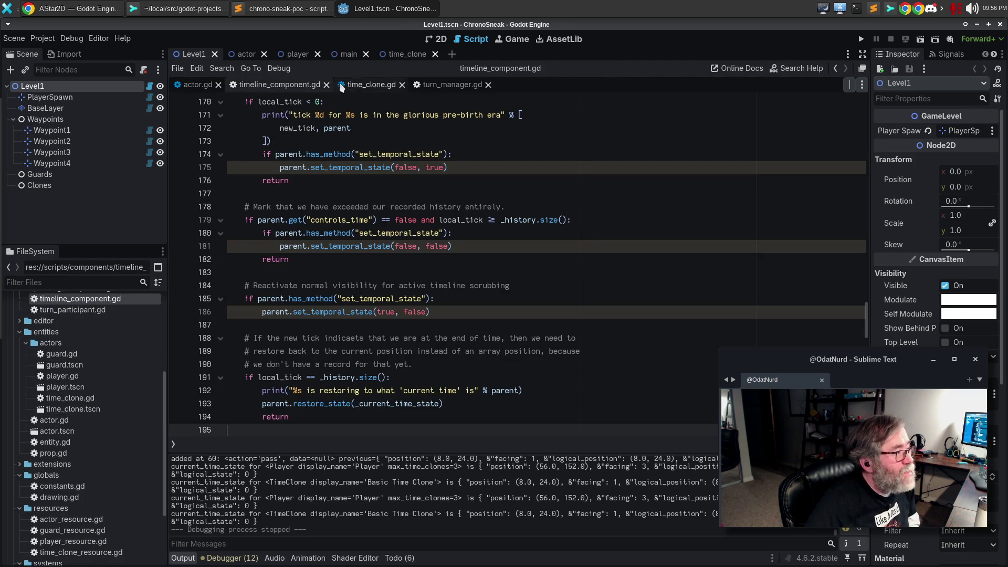
{"action": "left_click", "coordinate": [371, 84]}
{"action": "left_click", "coordinate": [402, 84]}
{"action": "left_click", "coordinate": [389, 88]}
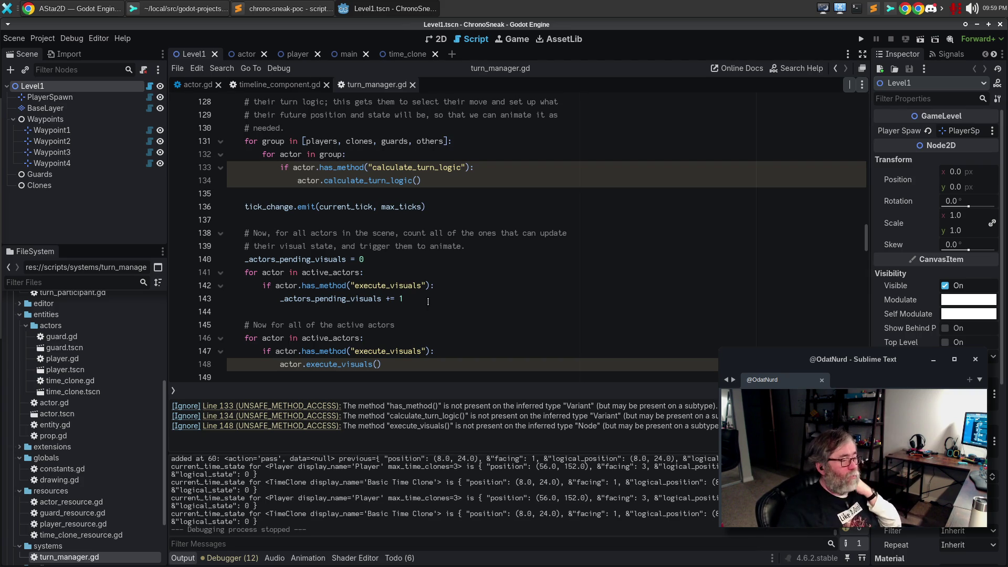
- In timeline_component.gd, check the 'inferred' warning and scroll up to blank line 38
{"action": "left_click", "coordinate": [284, 88]}
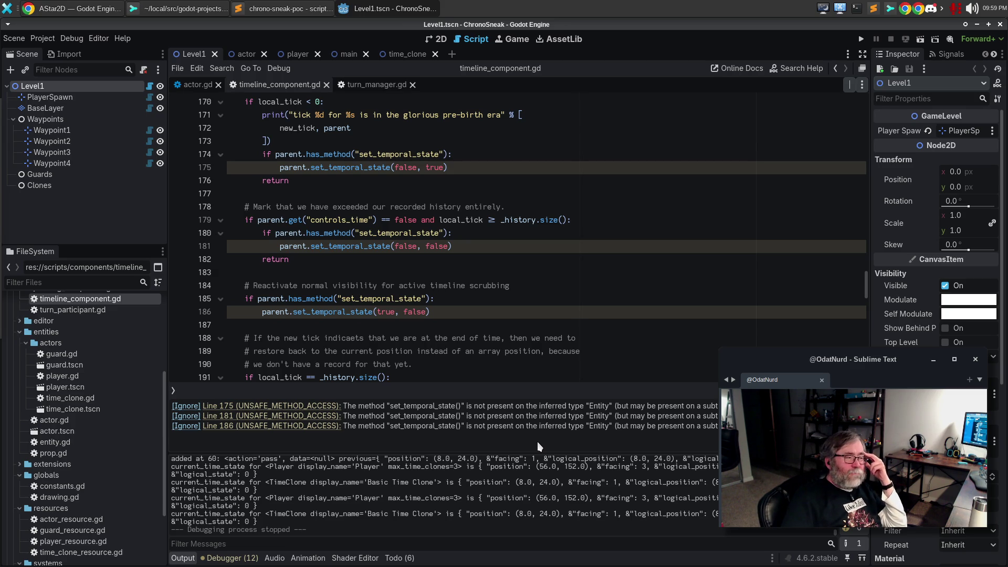
{"action": "double_click", "coordinate": [552, 406]}
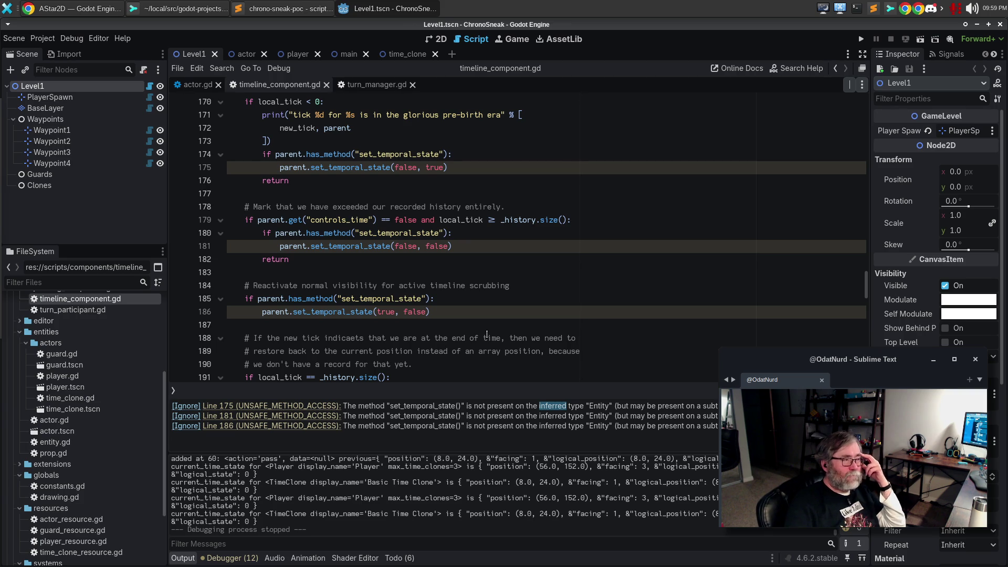
{"action": "scroll", "coordinate": [487, 335], "scroll_direction": "up", "scroll_amount": 3}
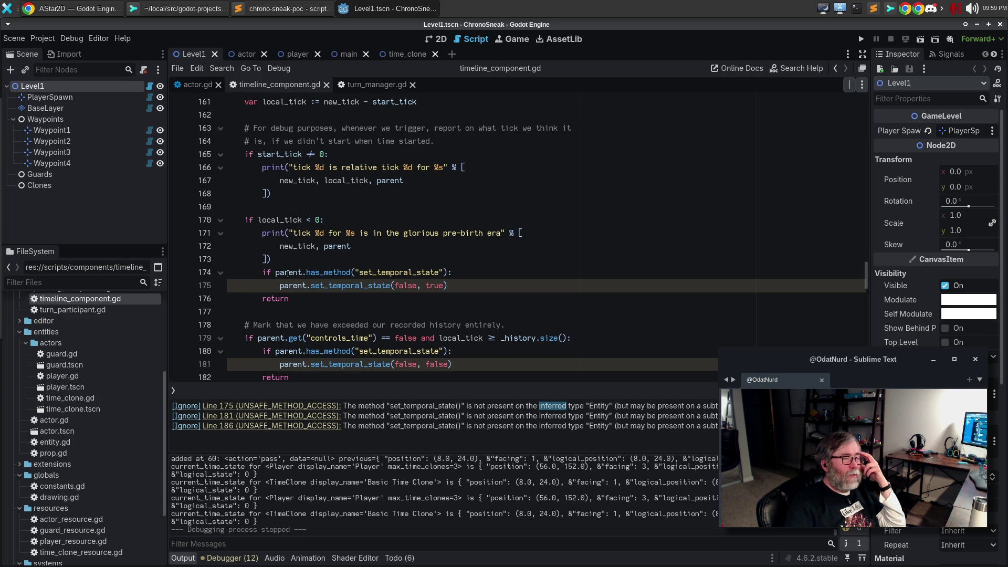
{"action": "mouse_move", "coordinate": [289, 274]}
{"action": "scroll", "coordinate": [288, 273], "scroll_direction": "up", "scroll_amount": 8}
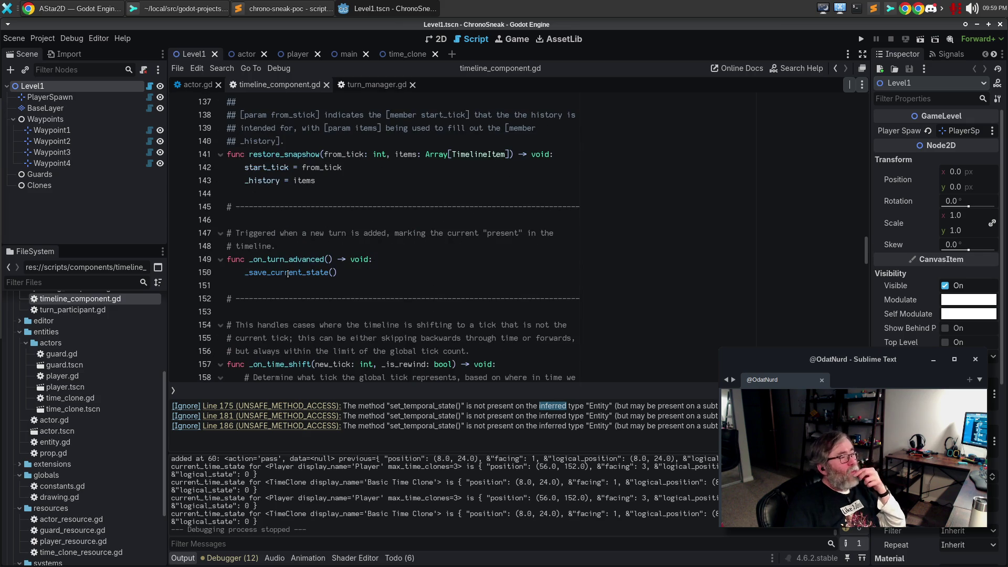
{"action": "scroll", "coordinate": [308, 274], "scroll_direction": "up", "scroll_amount": 15}
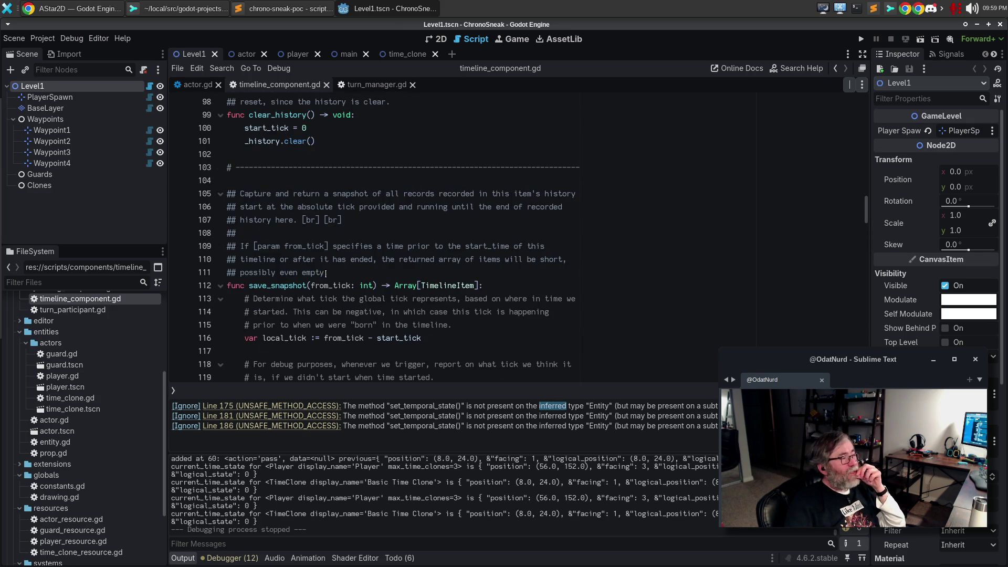
{"action": "scroll", "coordinate": [332, 273], "scroll_direction": "up", "scroll_amount": 17}
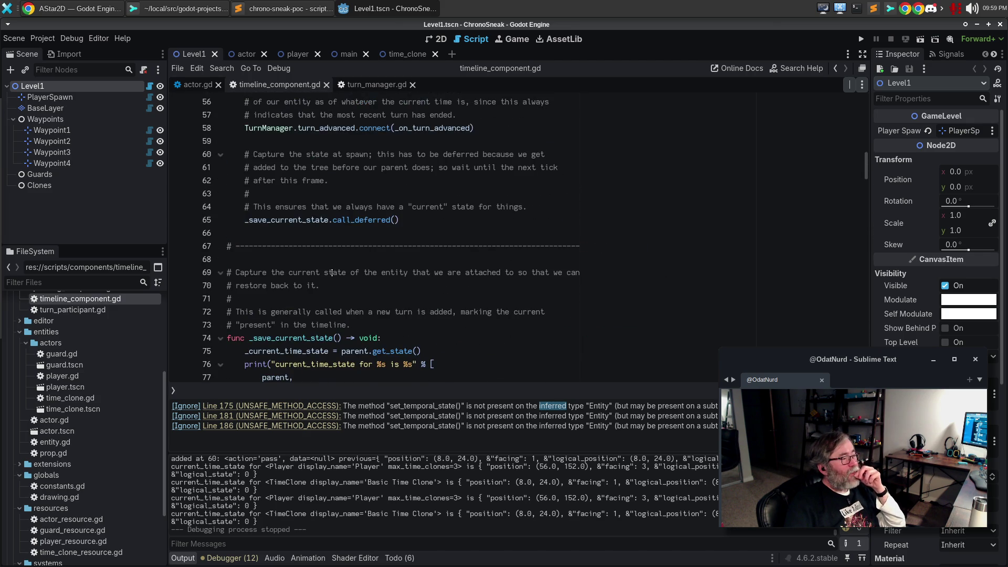
{"action": "scroll", "coordinate": [332, 272], "scroll_direction": "up", "scroll_amount": 2}
{"action": "scroll", "coordinate": [332, 273], "scroll_direction": "up", "scroll_amount": 11}
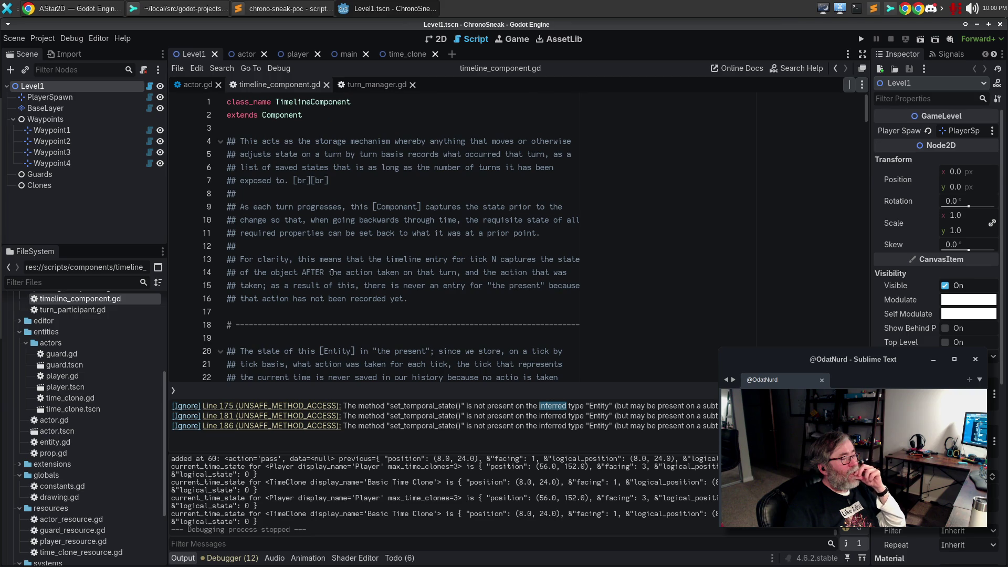
{"action": "scroll", "coordinate": [332, 272], "scroll_direction": "down", "scroll_amount": 9}
{"action": "left_click", "coordinate": [366, 232]}
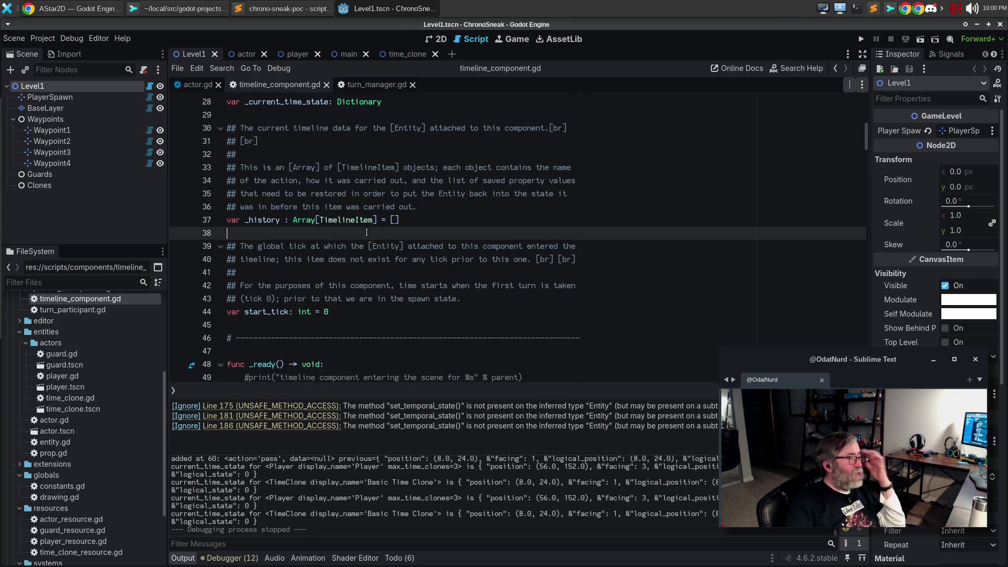
- Quick-open entity.gd via 'ntit', review and close it, then reopen the script search
{"action": "key", "text": "ctrl+alt+o"}
{"action": "type", "text": "ntit"}
{"action": "key", "text": "Return"}
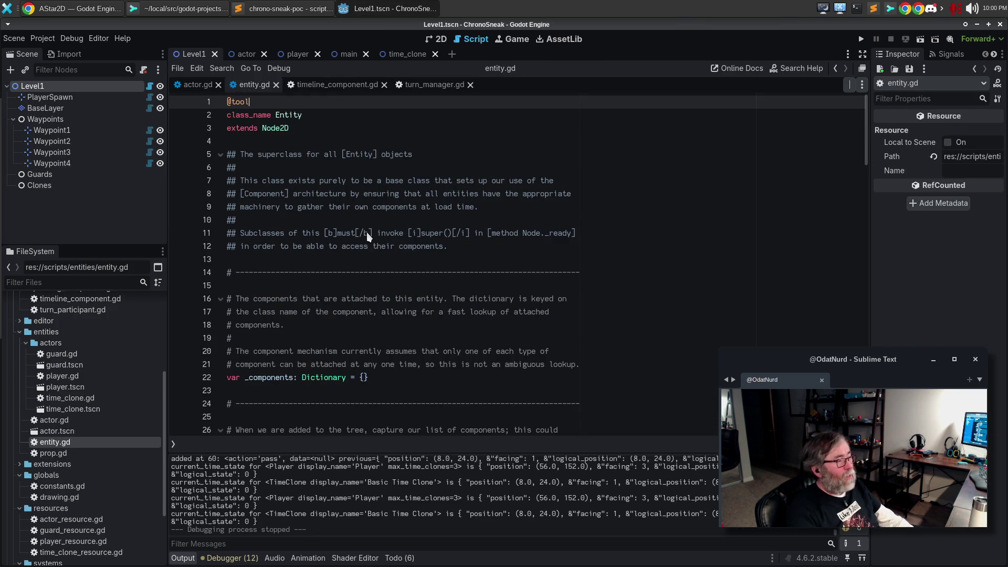
{"action": "scroll", "coordinate": [360, 225], "scroll_direction": "down", "scroll_amount": 3}
{"action": "scroll", "coordinate": [360, 219], "scroll_direction": "down", "scroll_amount": 13}
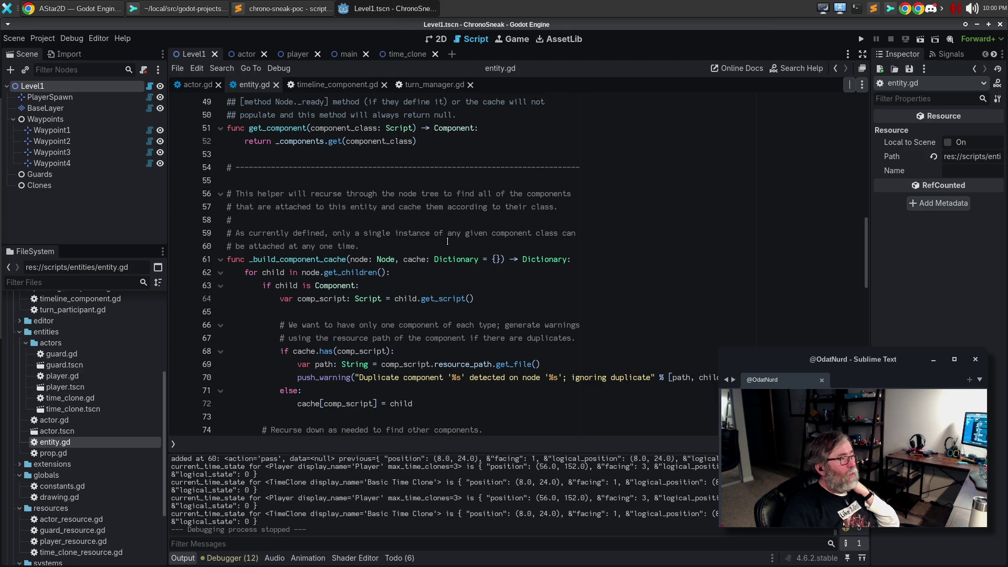
{"action": "left_click", "coordinate": [276, 85]}
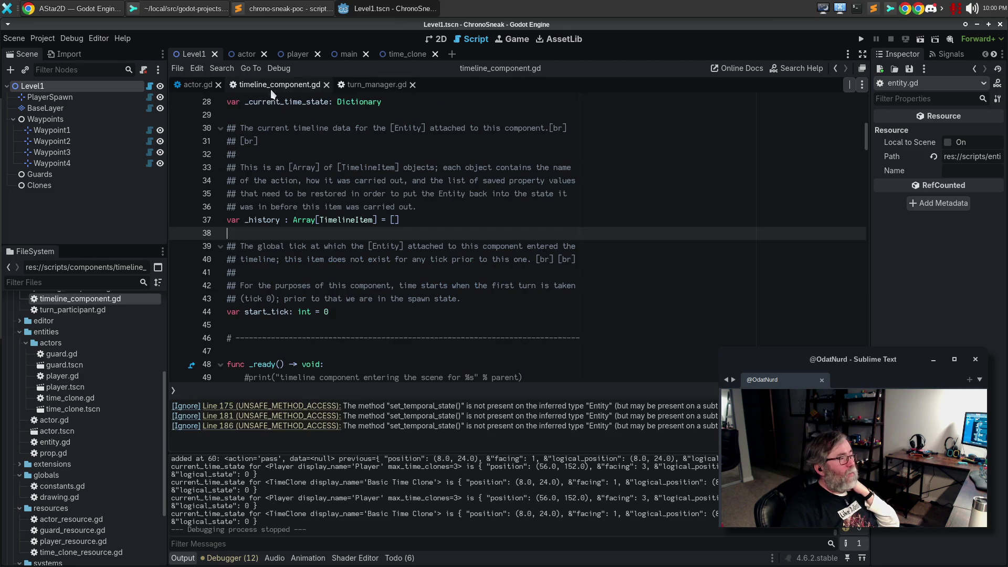
{"action": "left_click", "coordinate": [416, 216]}
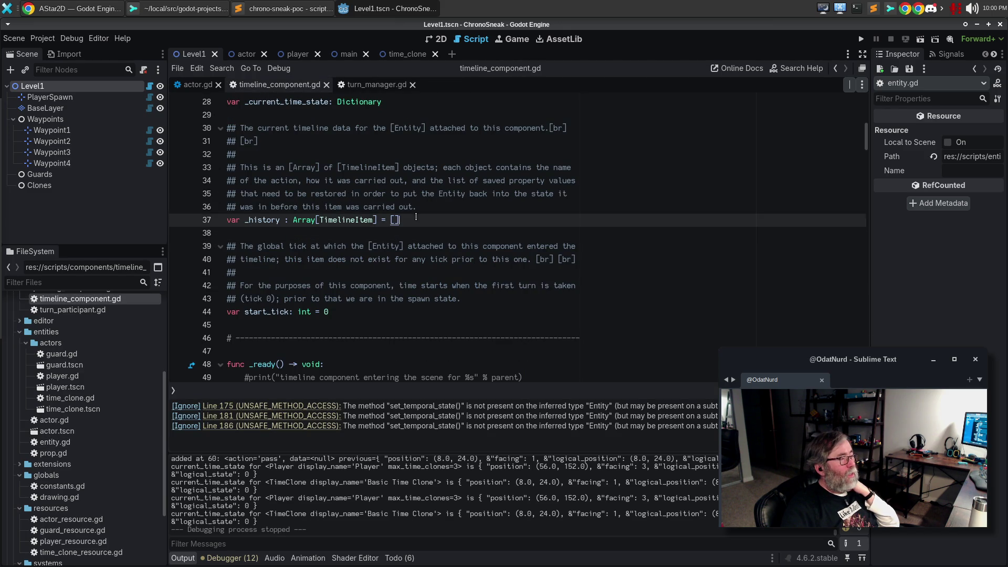
{"action": "key", "text": "ctrl+alt+o"}
- Open component.gd and rename parent to parent_entity on line 9
{"action": "type", "text": "comp"}
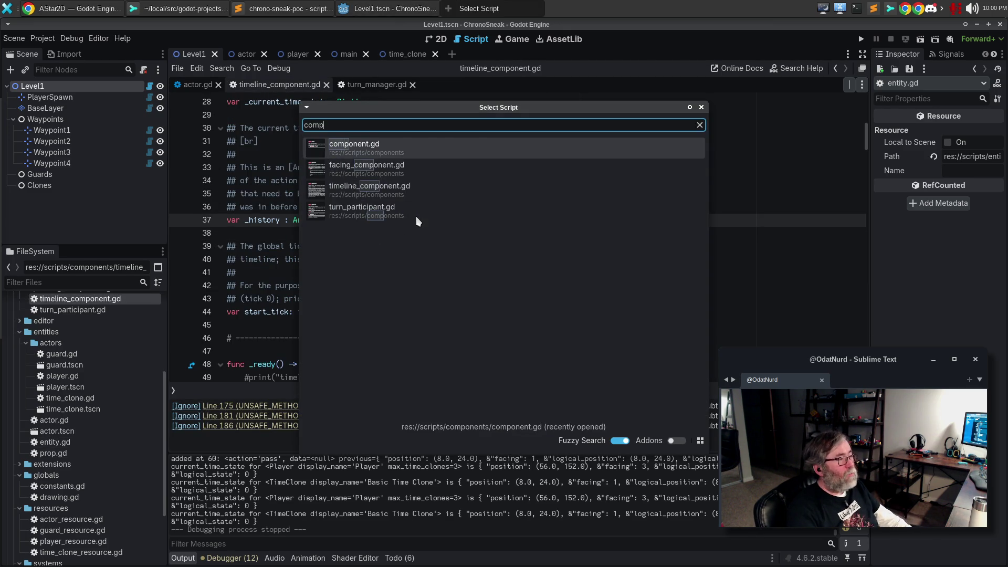
{"action": "key", "text": "Return"}
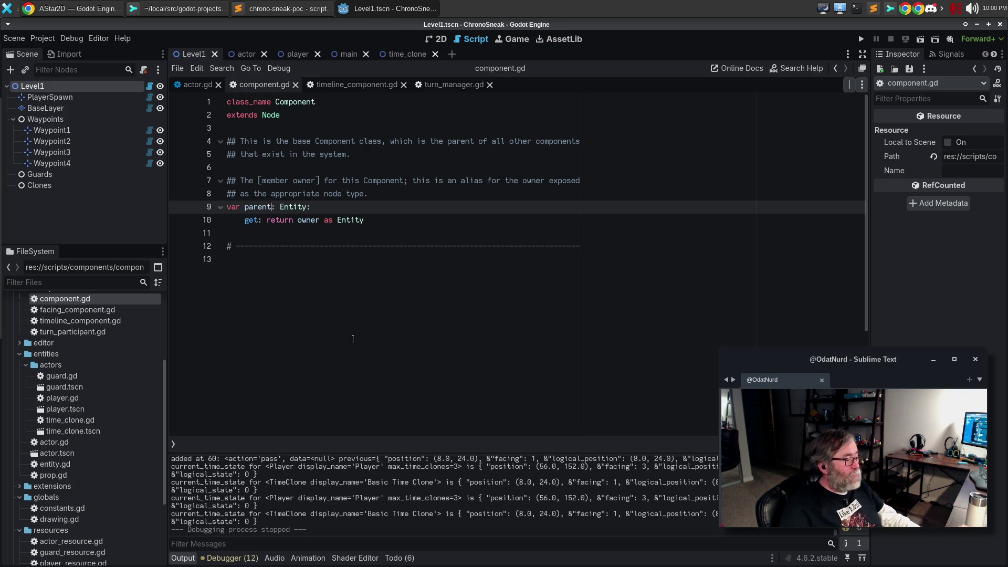
{"action": "left_click", "coordinate": [271, 207]}
{"action": "type", "text": "_entuity"}
{"action": "key", "text": "BackSpace"}
{"action": "key", "text": "BackSpace"}
{"action": "key", "text": "BackSpace"}
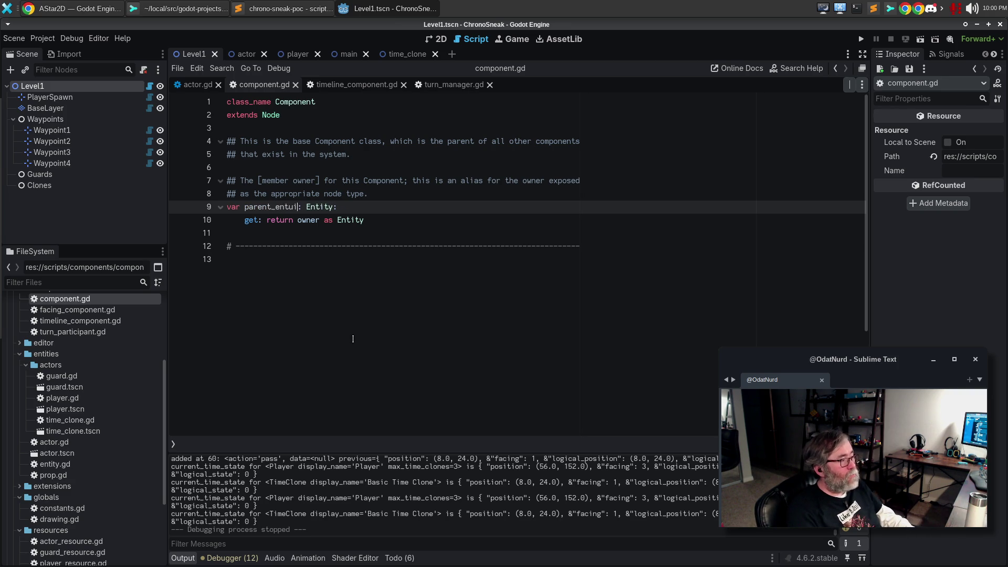
{"action": "type", "text": "ity"}
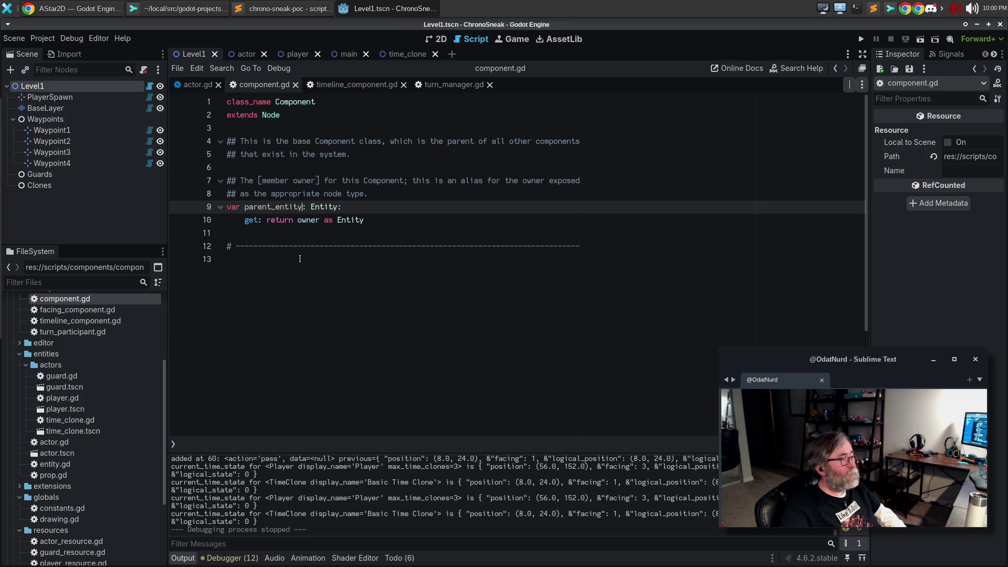
- Replace 'the appropriate node type.' on line 8 with 'an [Entity].', then switch to Sublime Text
{"action": "left_click_drag", "start_coordinate": [271, 194], "coordinate": [342, 193]}
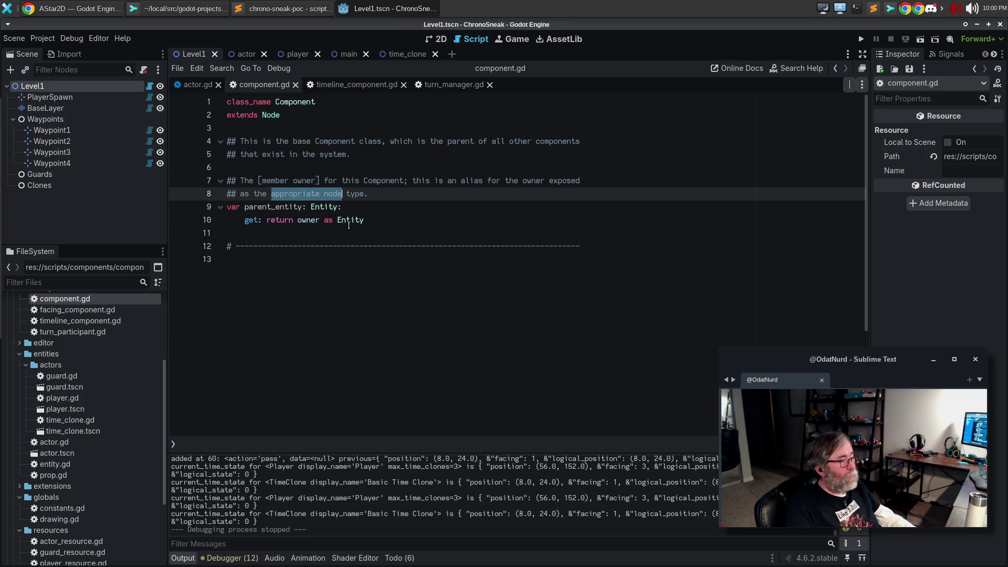
{"action": "key", "text": "Right"}
{"action": "key", "text": "Right"}
{"action": "key", "text": "shift+End"}
{"action": "key", "text": "ctrl+shift+Left"}
{"action": "key", "text": "ctrl+shift+Left"}
{"action": "key", "text": "ctrl+shift+Left"}
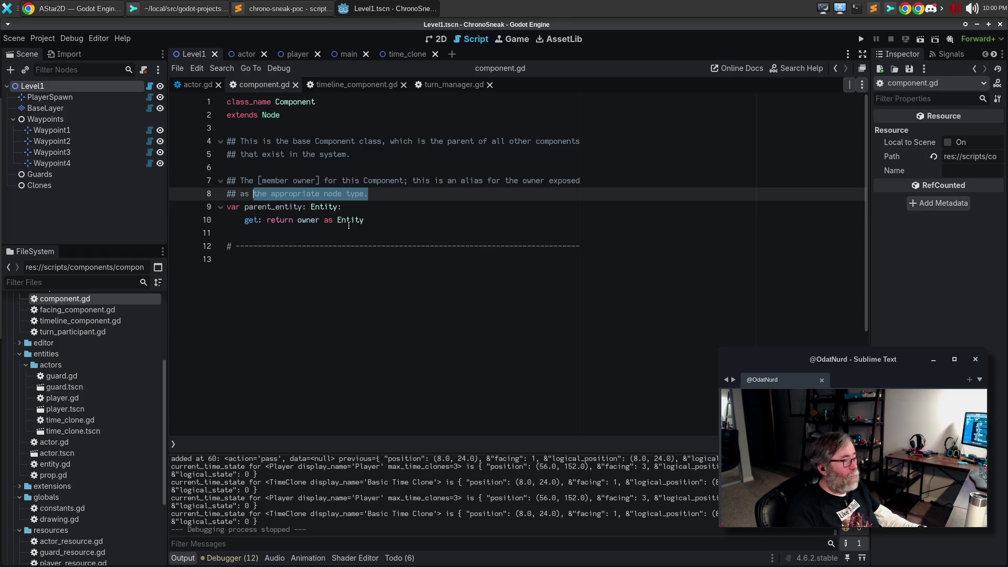
{"action": "type", "text": "an [E"}
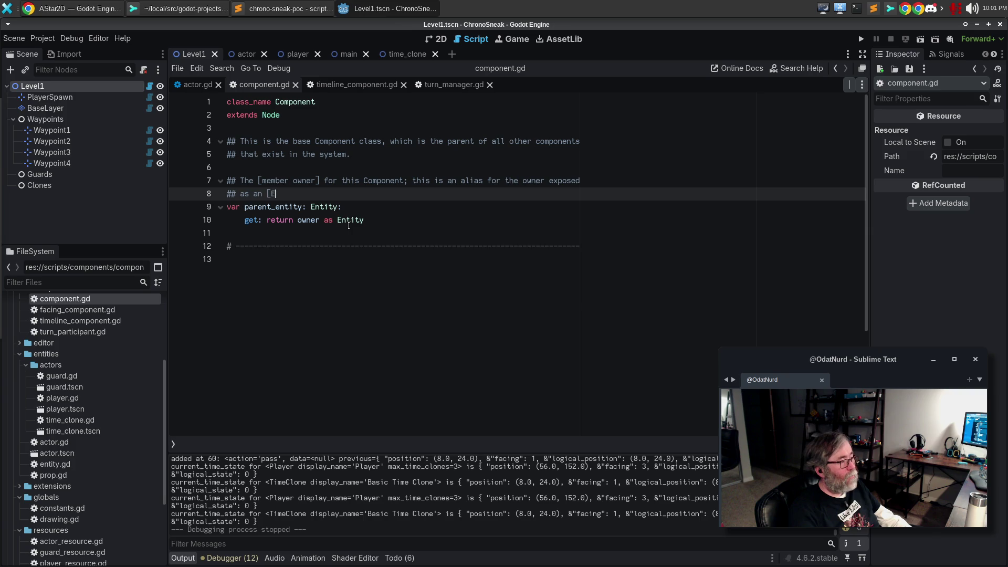
{"action": "type", "text": "ntity]."}
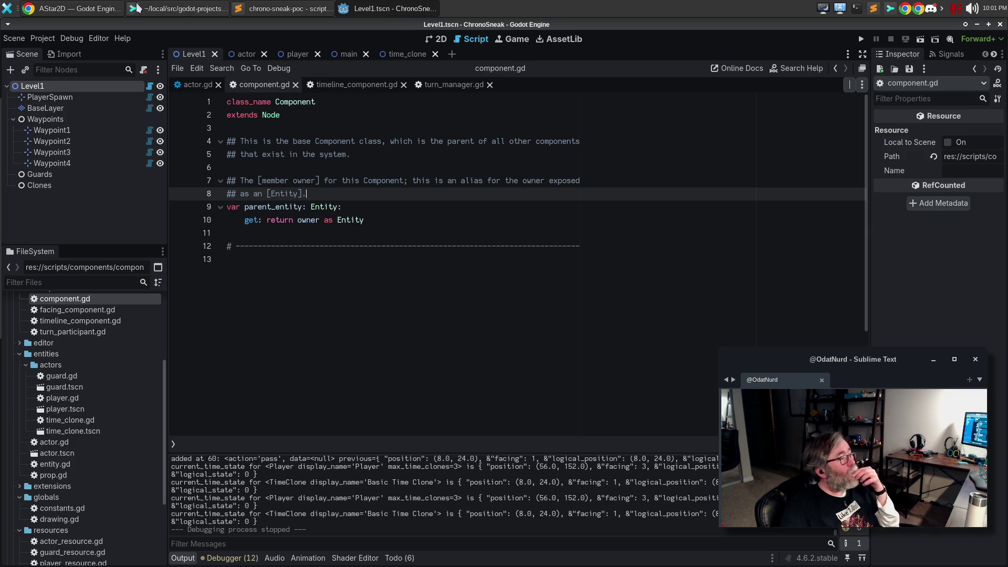
{"action": "left_click", "coordinate": [278, 8]}
{"action": "left_click", "coordinate": [333, 164]}
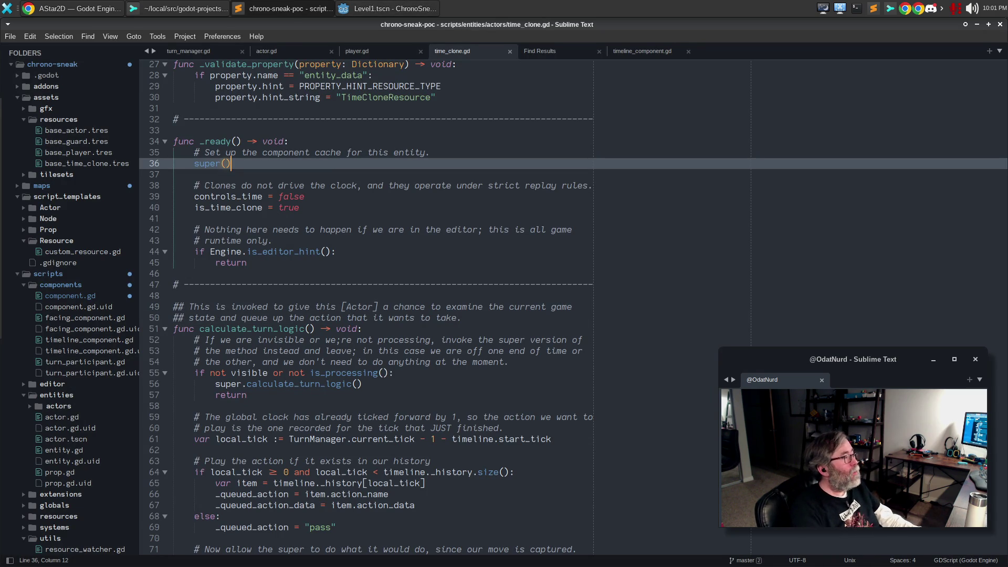
- Search the project for whole-word \bparent\. matches and open timeline_component.gd at line 75
{"action": "key", "text": "ctrl+shift+f"}
{"action": "type", "text": "parent\\."}
{"action": "key", "text": "Return"}
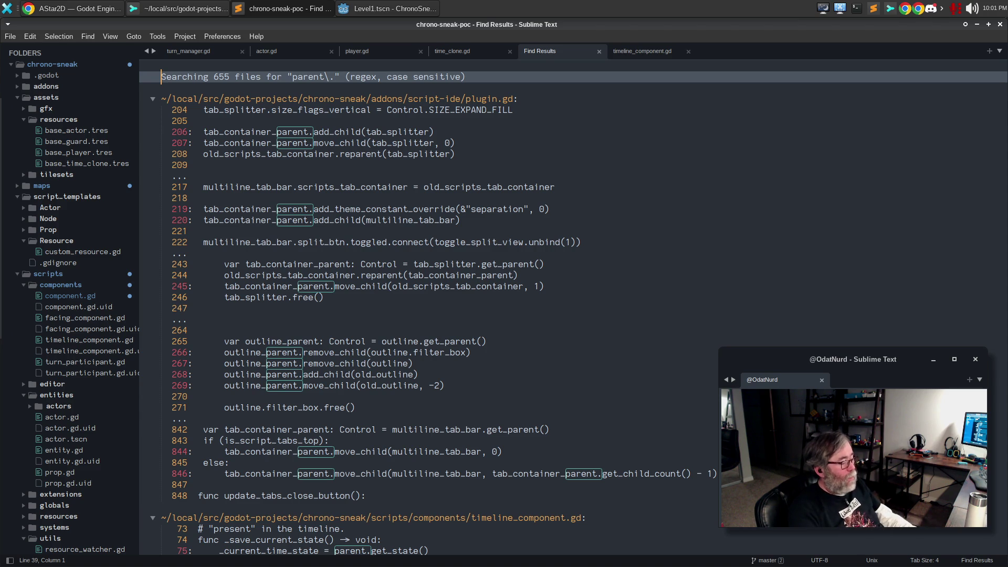
{"action": "key", "text": "ctrl+w"}
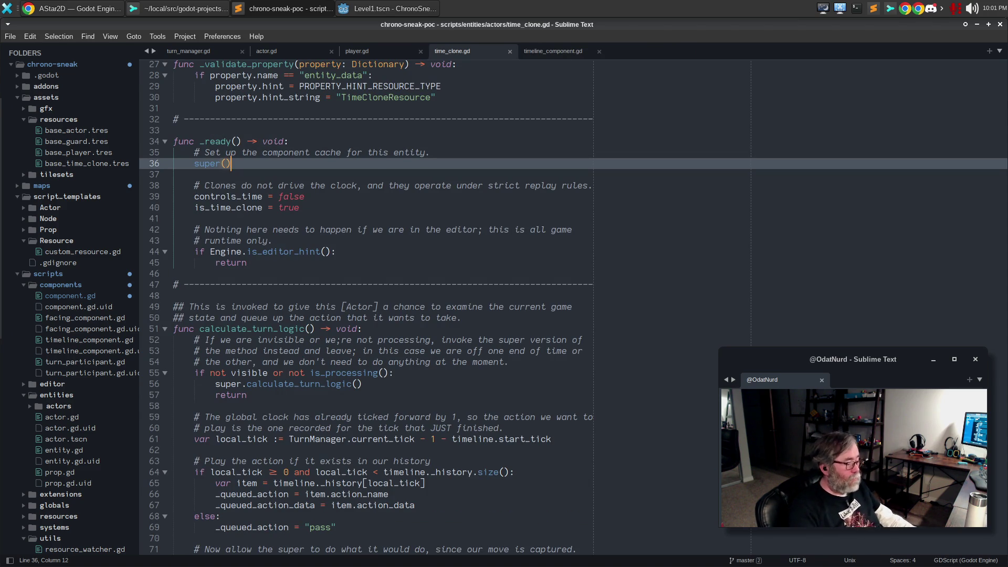
{"action": "key", "text": "ctrl+shift+f"}
{"action": "type", "text": "\\bparent\\."}
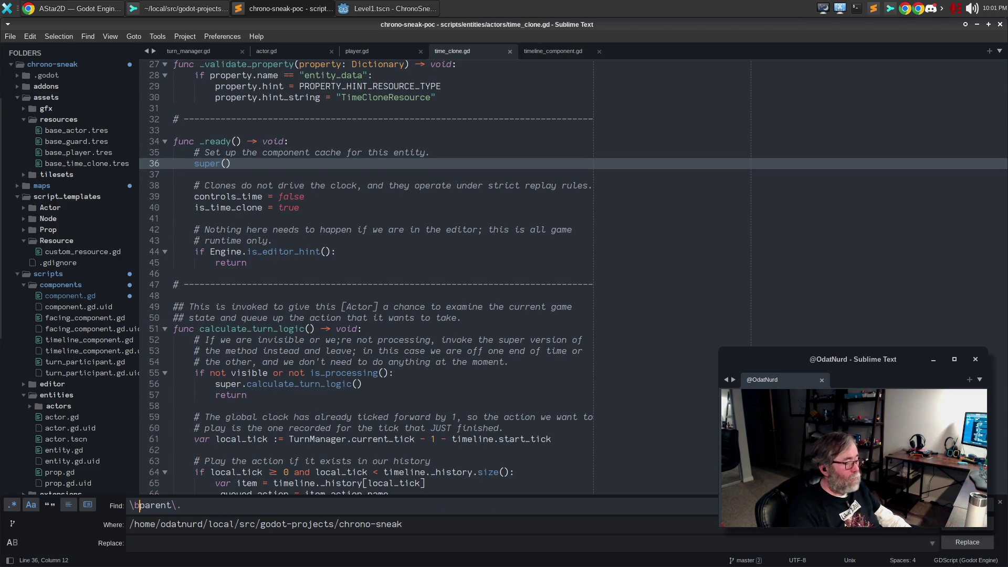
{"action": "key", "text": "Return"}
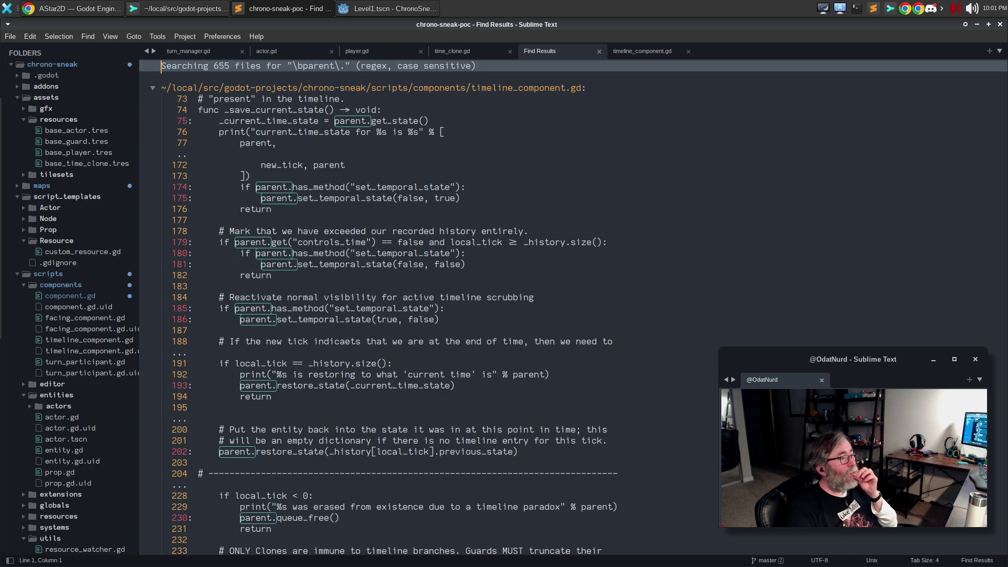
{"action": "left_click", "coordinate": [151, 89]}
{"action": "left_click", "coordinate": [152, 89]}
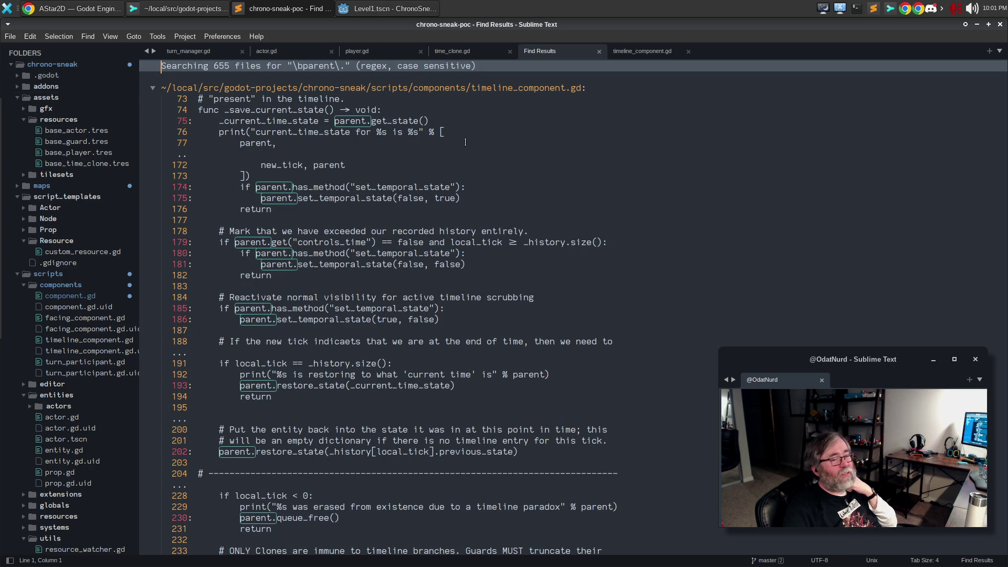
{"action": "double_click", "coordinate": [369, 121]}
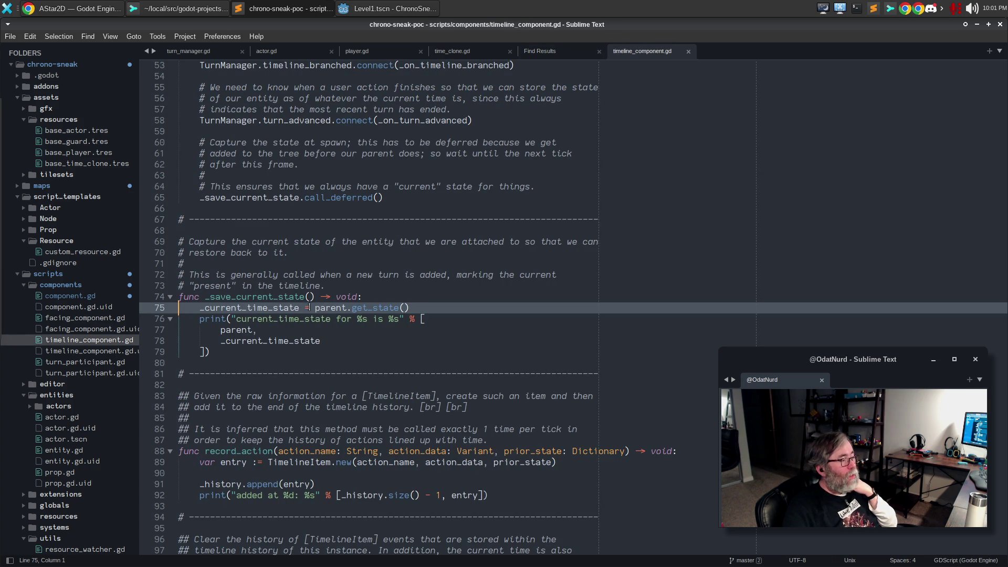
- Change every parent. occurrence in timeline_component.gd to parent_entity., then save it
{"action": "left_click_drag", "start_coordinate": [315, 304], "coordinate": [352, 306]}
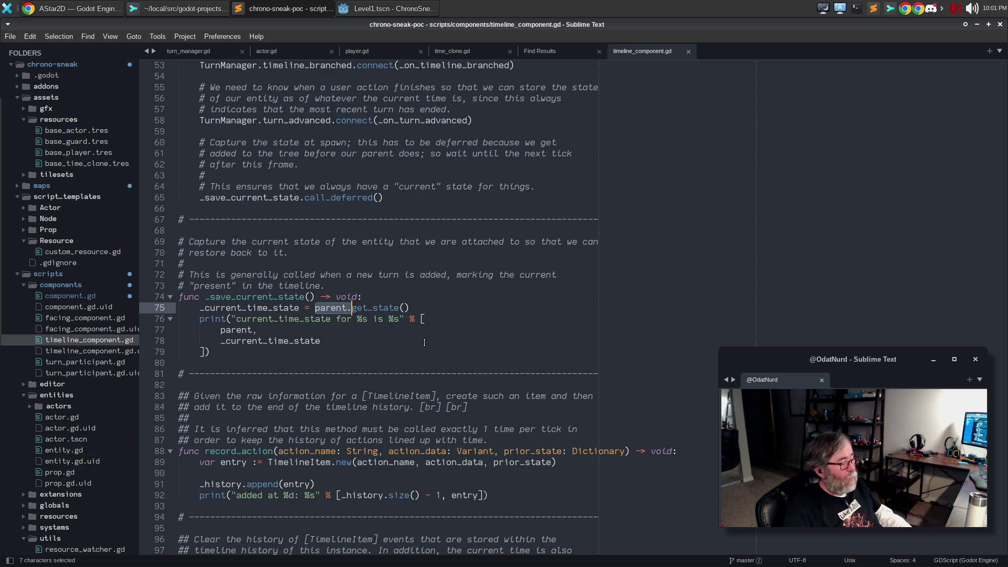
{"action": "key", "text": "ctrl+d"}
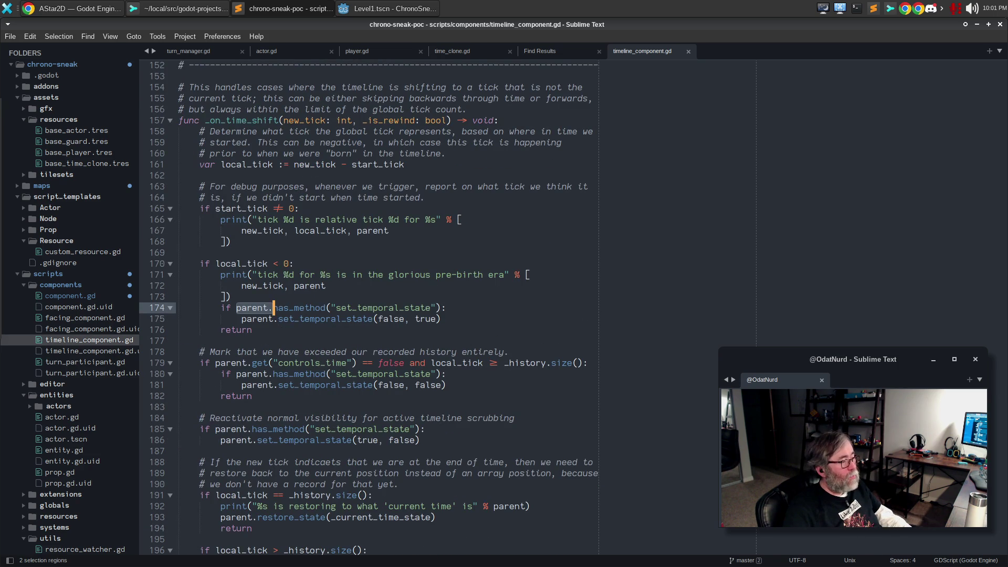
{"action": "key", "text": "ctrl+d"}
{"action": "key", "text": "ctrl+d"}
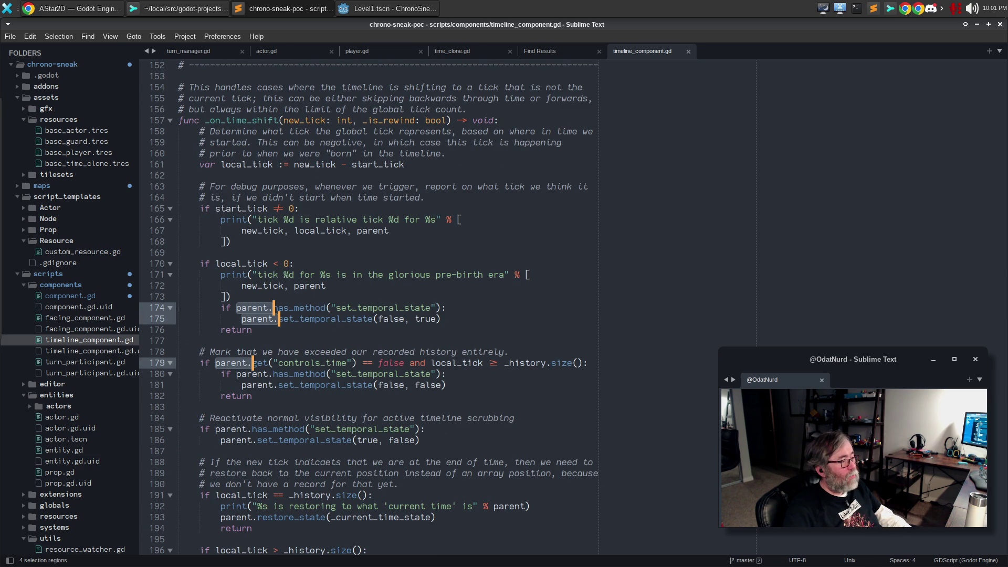
{"action": "key", "text": "ctrl+d"}
{"action": "key", "text": "ctrl+d"}
{"action": "key", "text": "ctrl+d"}
{"action": "key", "text": "ctrl+d"}
{"action": "key", "text": "ctrl+d"}
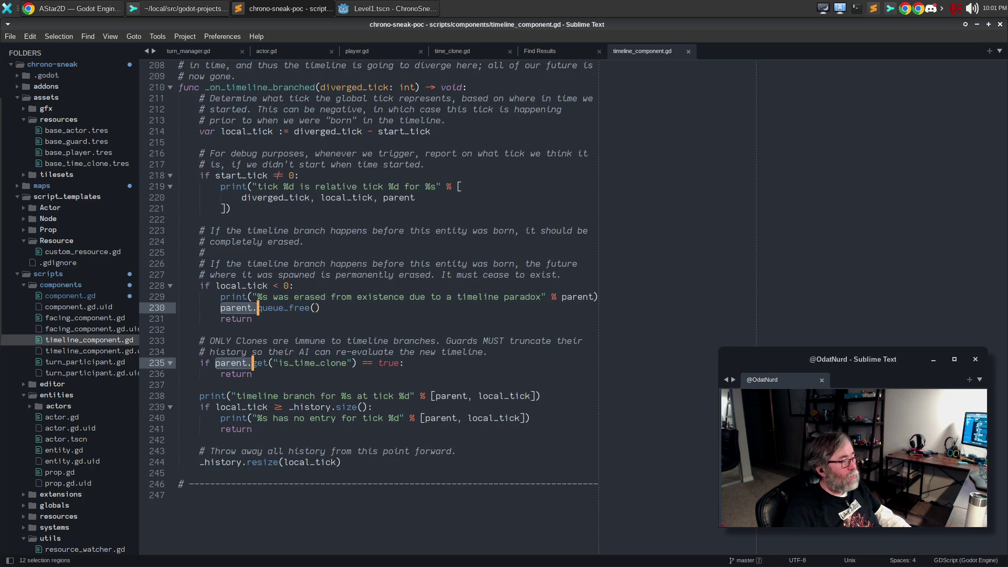
{"action": "key", "text": "Left"}
{"action": "key", "text": "Right"}
{"action": "key", "text": "Right"}
{"action": "key", "text": "Right"}
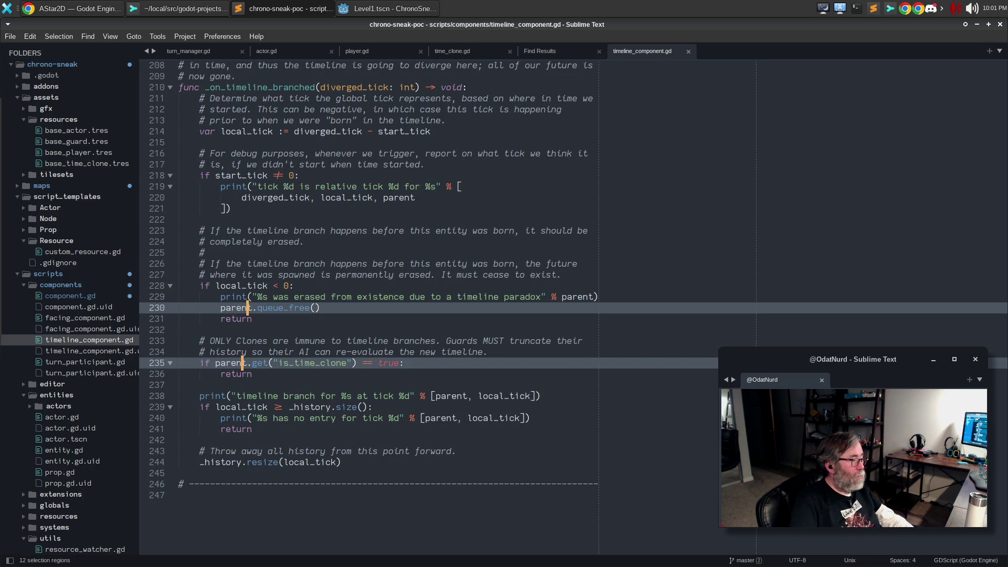
{"action": "type", "text": "ntity.get_state("}
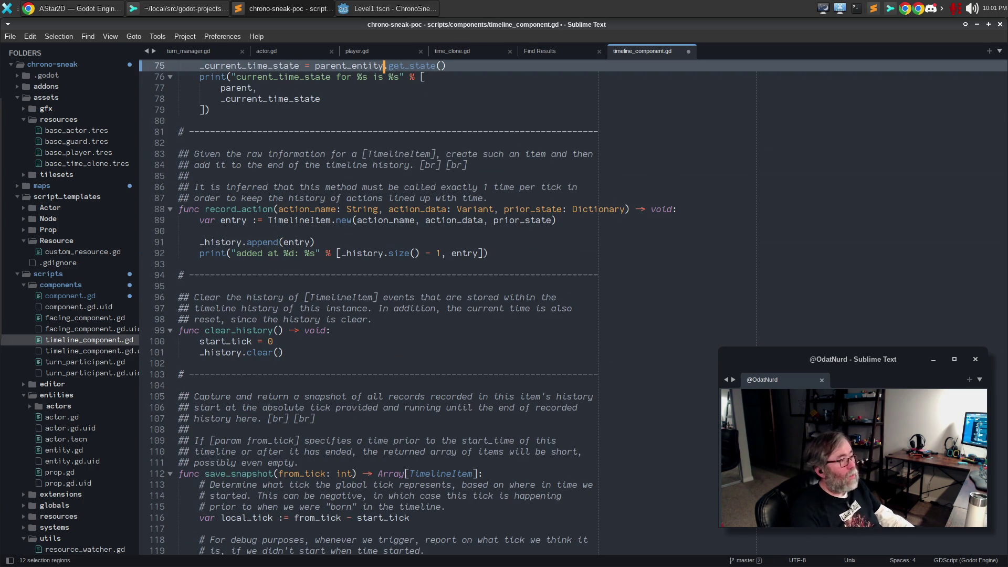
{"action": "key", "text": "ctrl+s"}
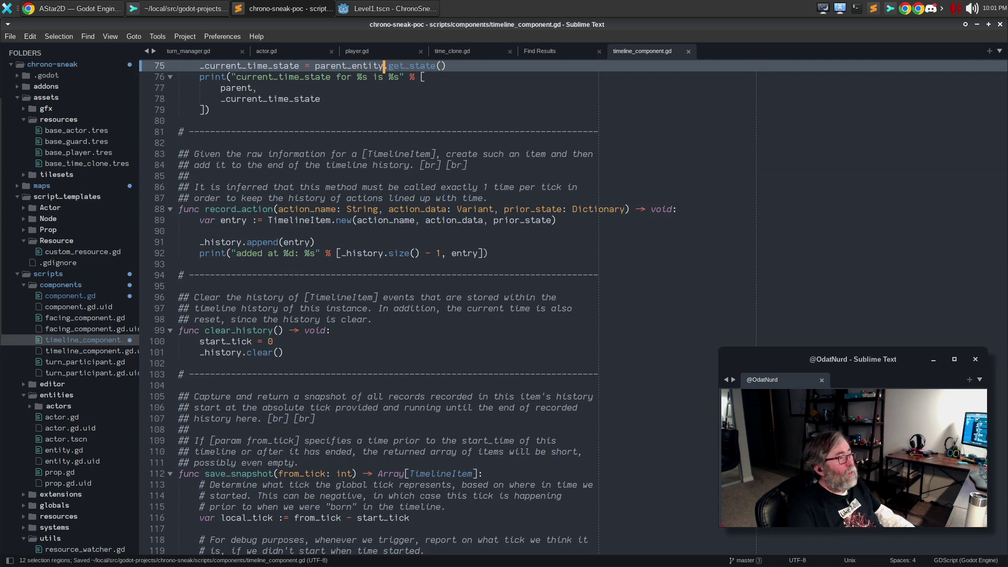
{"action": "left_click", "coordinate": [389, 10]}
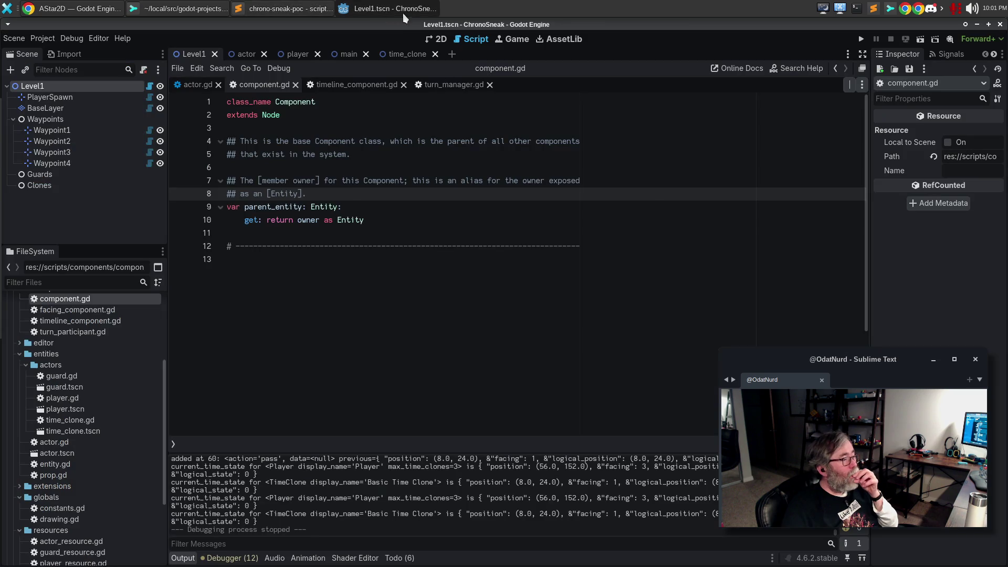
- Reload the modified scripts from disk, review component.gd, then reload the current project
{"action": "left_click", "coordinate": [488, 357]}
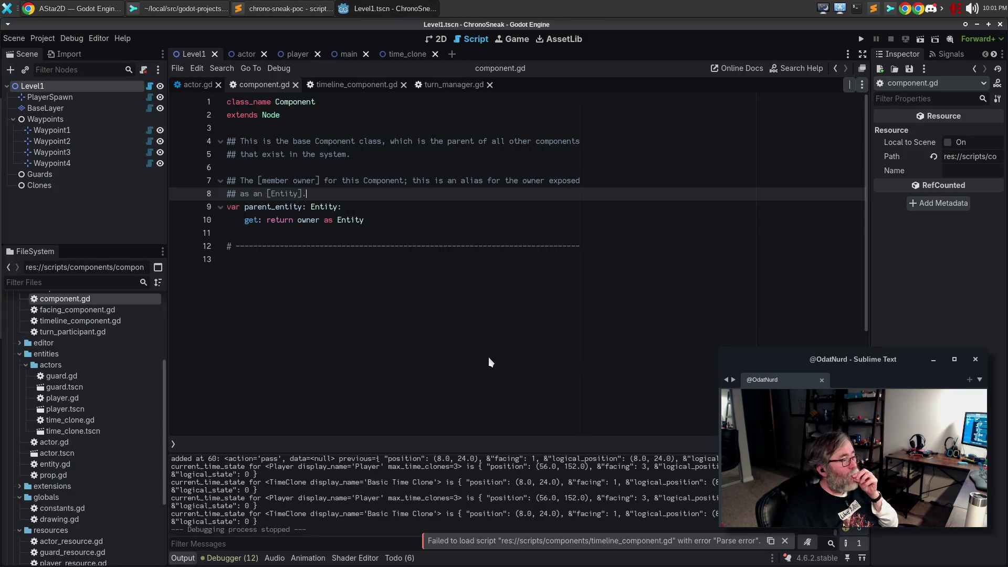
{"action": "left_click", "coordinate": [461, 342]}
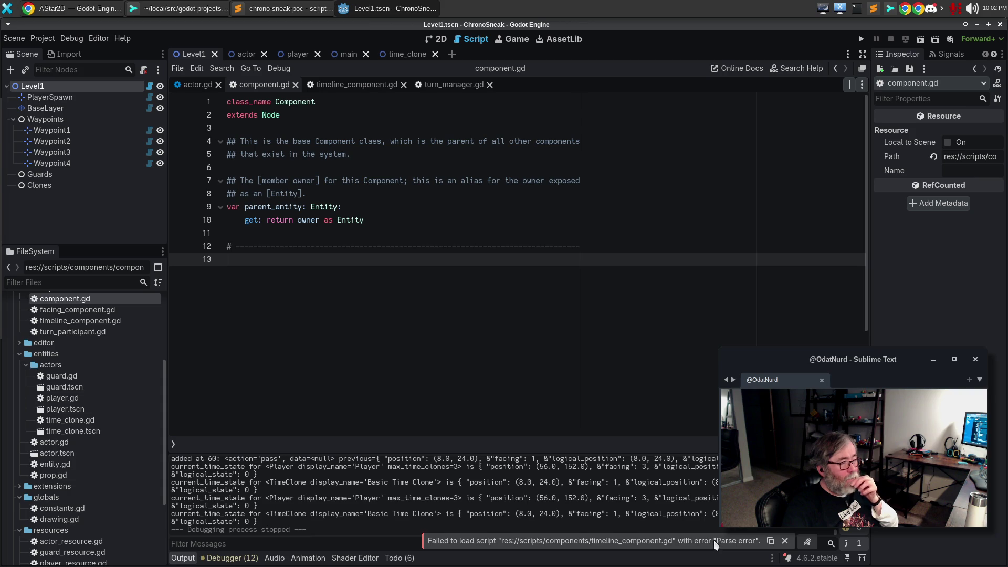
{"action": "left_click_drag", "start_coordinate": [462, 140], "coordinate": [461, 148]}
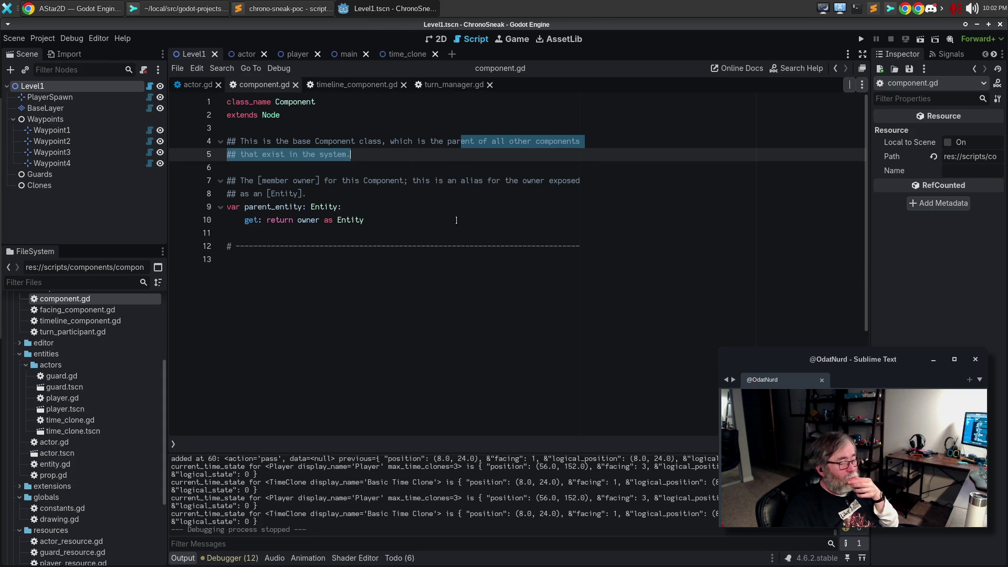
{"action": "left_click", "coordinate": [336, 283]}
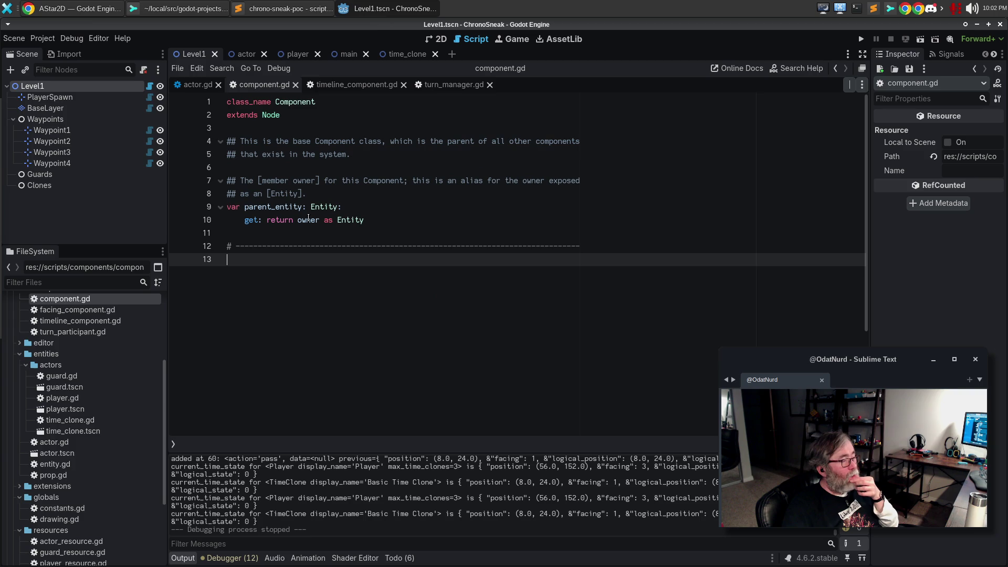
{"action": "left_click", "coordinate": [45, 40]}
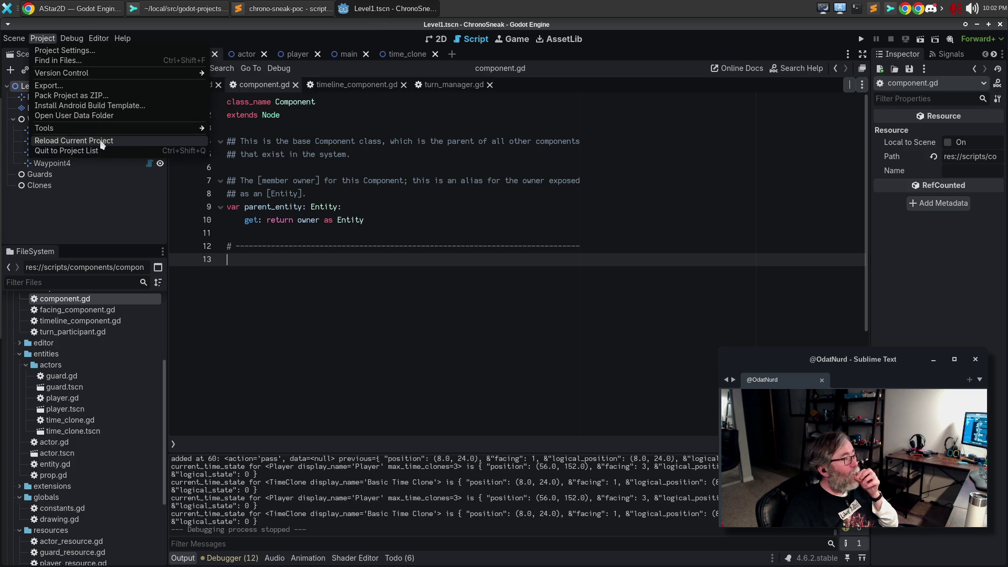
{"action": "left_click", "coordinate": [103, 141]}
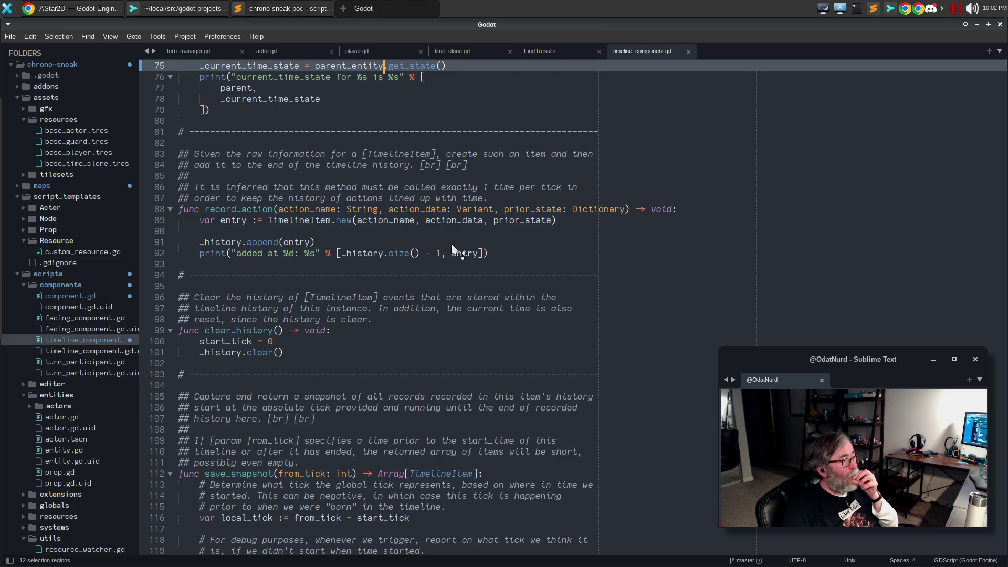
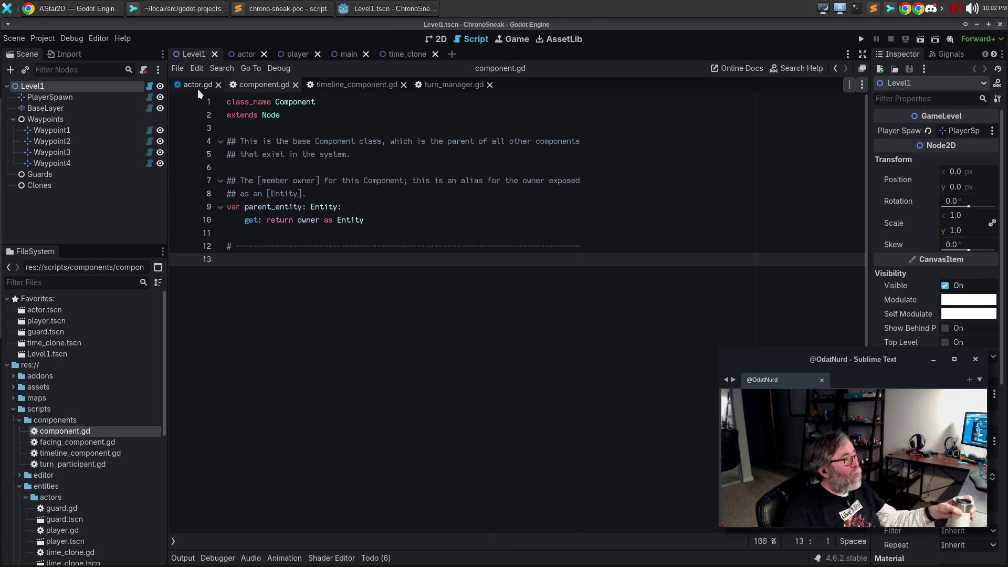
- Return to actor.gd's PUNCH and JUMP match branches and run the game, hitting the undeclared 'parent' error
{"action": "key", "text": "alt+Left"}
{"action": "left_click", "coordinate": [480, 247]}
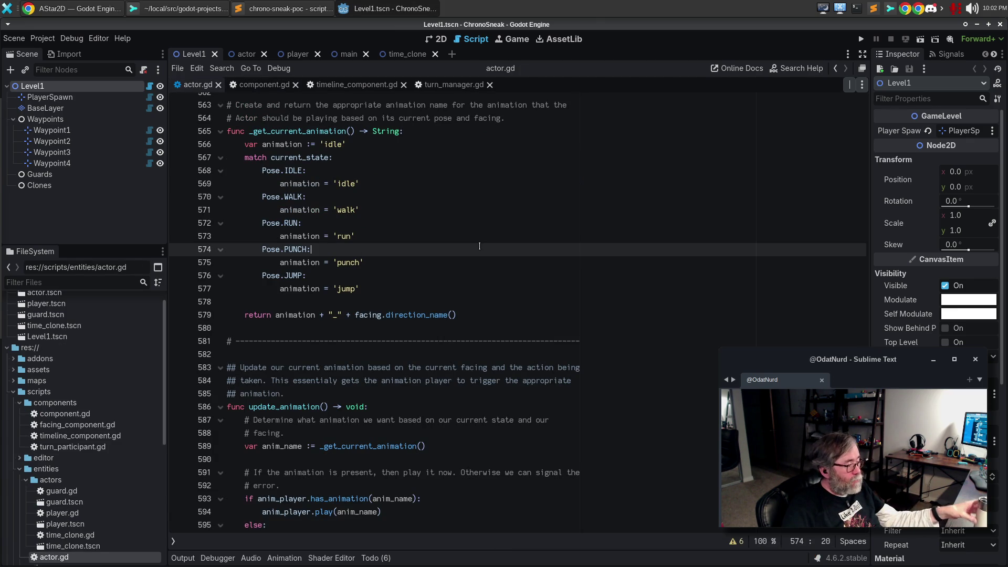
{"action": "left_click", "coordinate": [500, 275]}
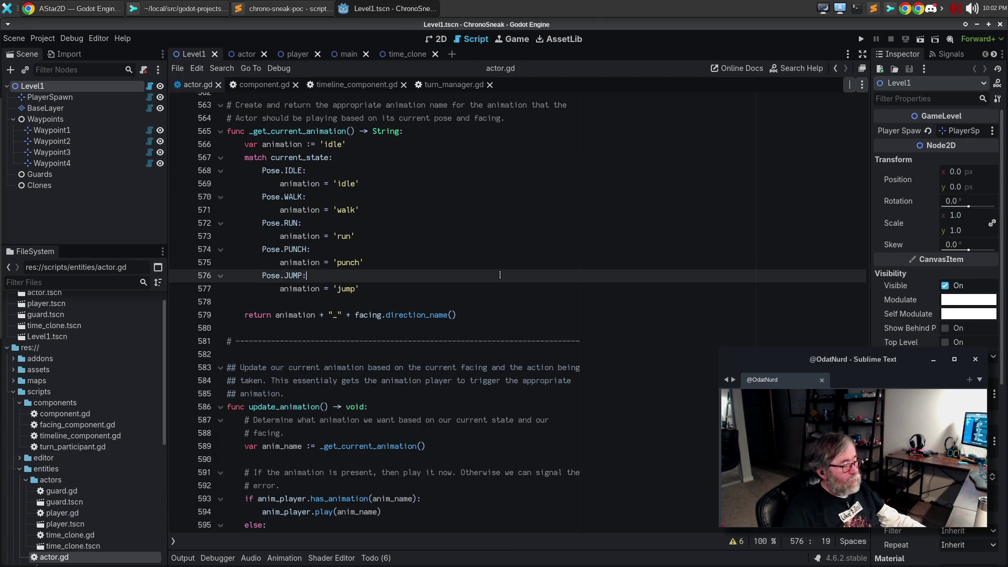
{"action": "key", "text": "F5"}
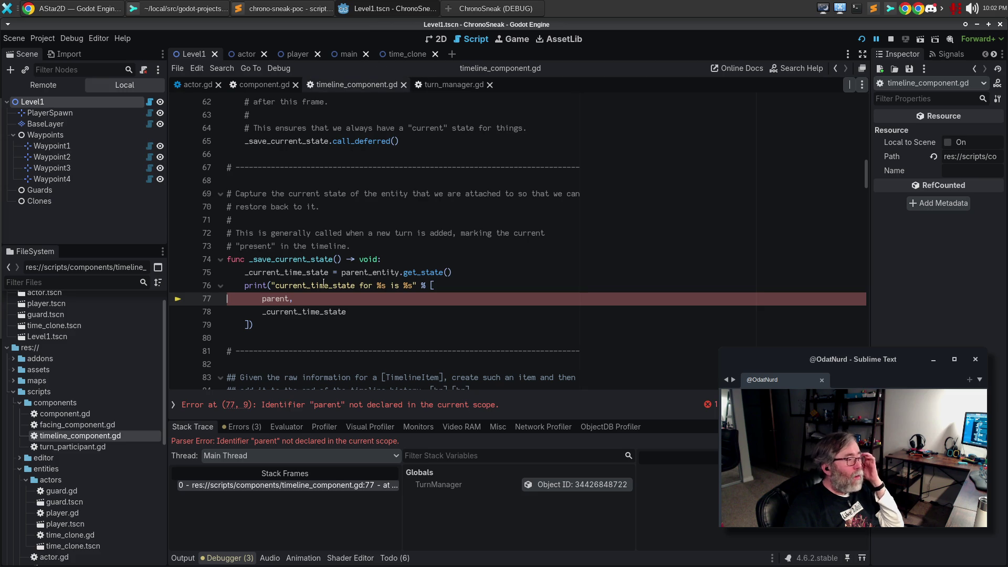
- Rename parent to parent_entity on lines 77, 122, 167 and 172 of timeline_component.gd
{"action": "left_click", "coordinate": [285, 299]}
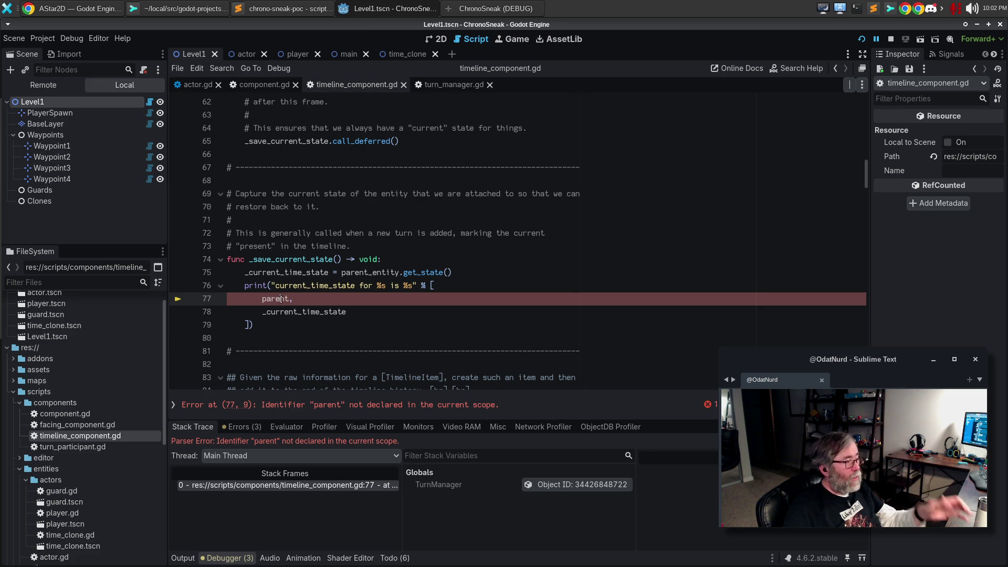
{"action": "type", "text": "_entity"}
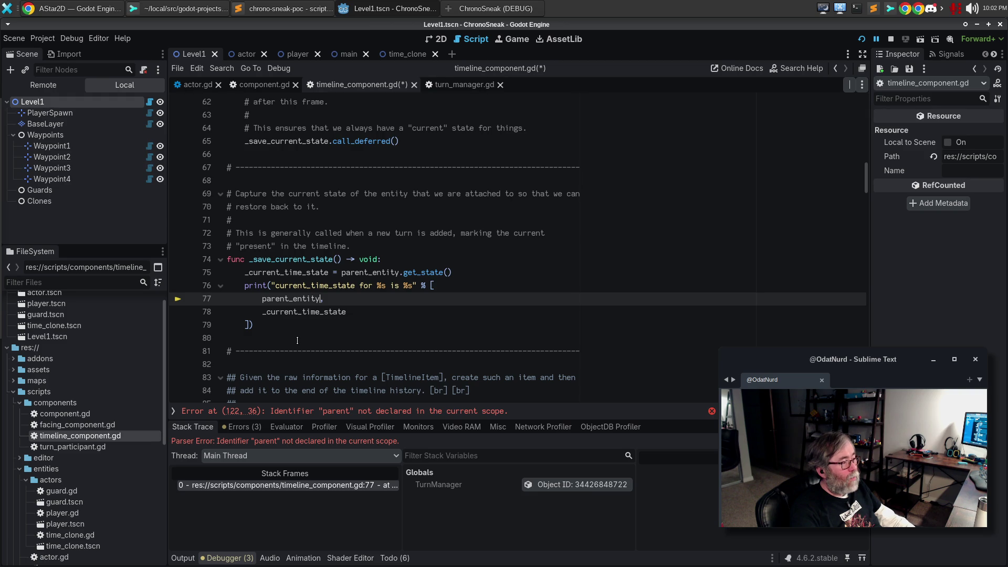
{"action": "left_click", "coordinate": [376, 412]}
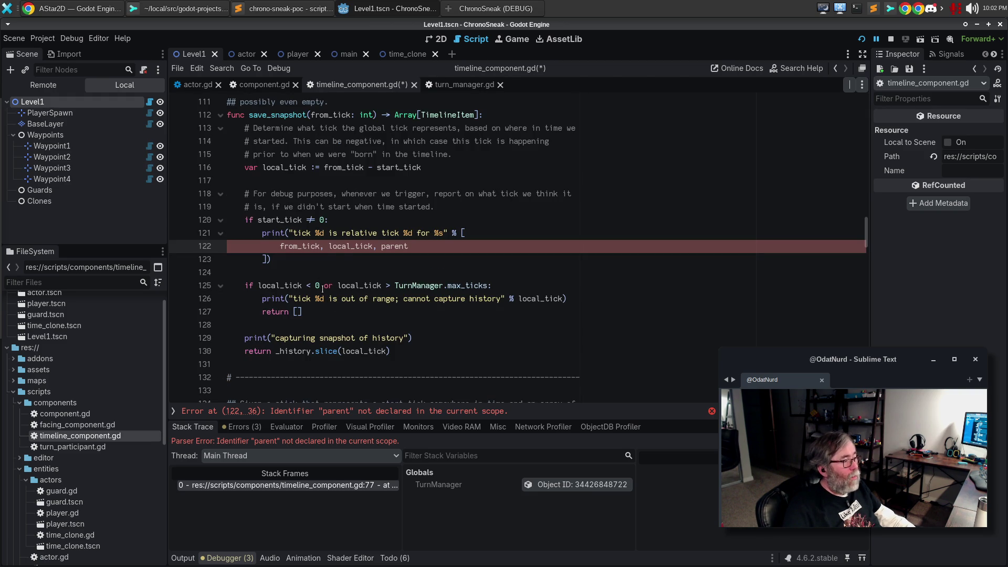
{"action": "type", "text": "_entity"}
{"action": "key", "text": "BackSpace"}
{"action": "key", "text": "BackSpace"}
{"action": "type", "text": "y"}
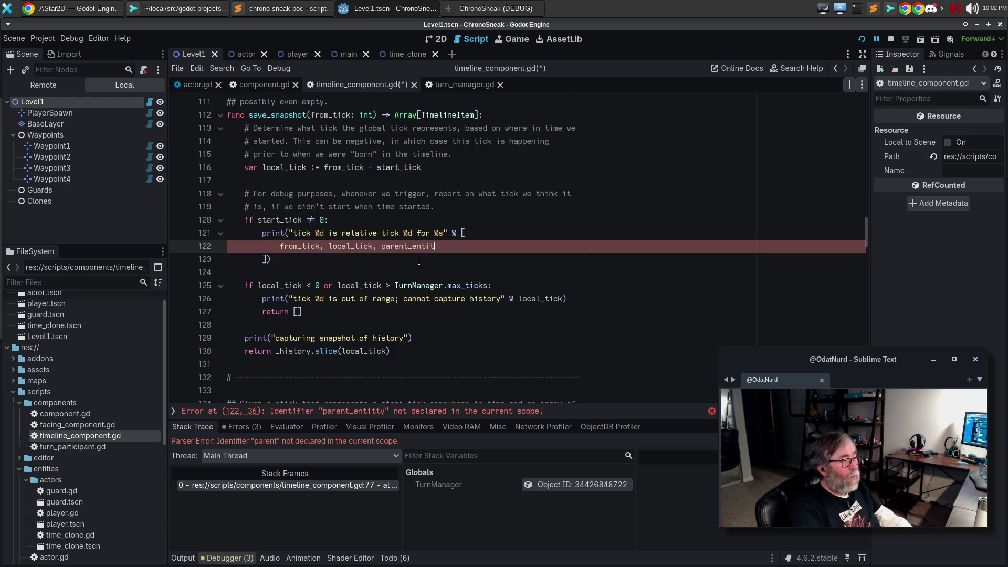
{"action": "left_click", "coordinate": [445, 411]}
{"action": "left_click", "coordinate": [373, 315]}
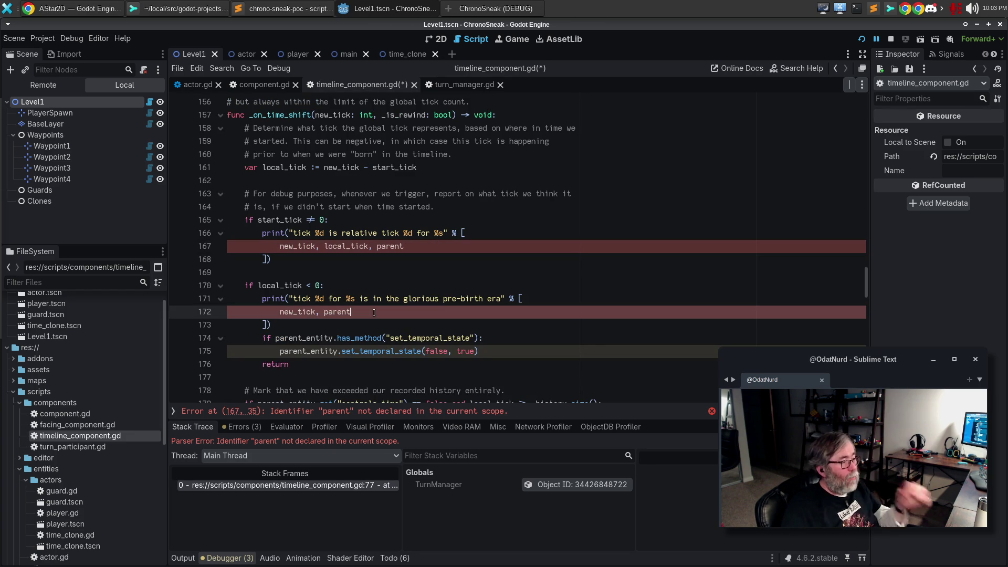
{"action": "type", "text": "_entity"}
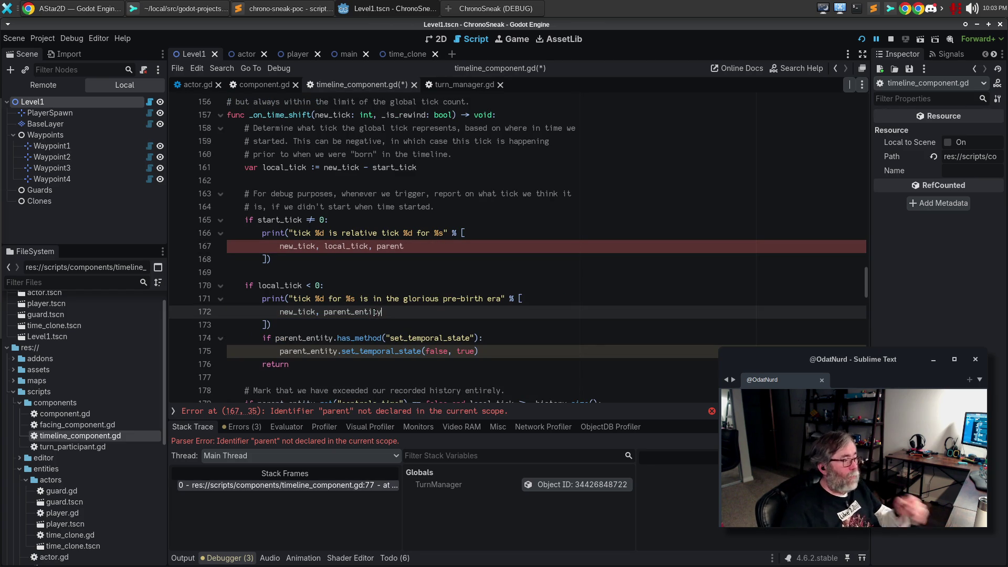
{"action": "left_click", "coordinate": [433, 244]}
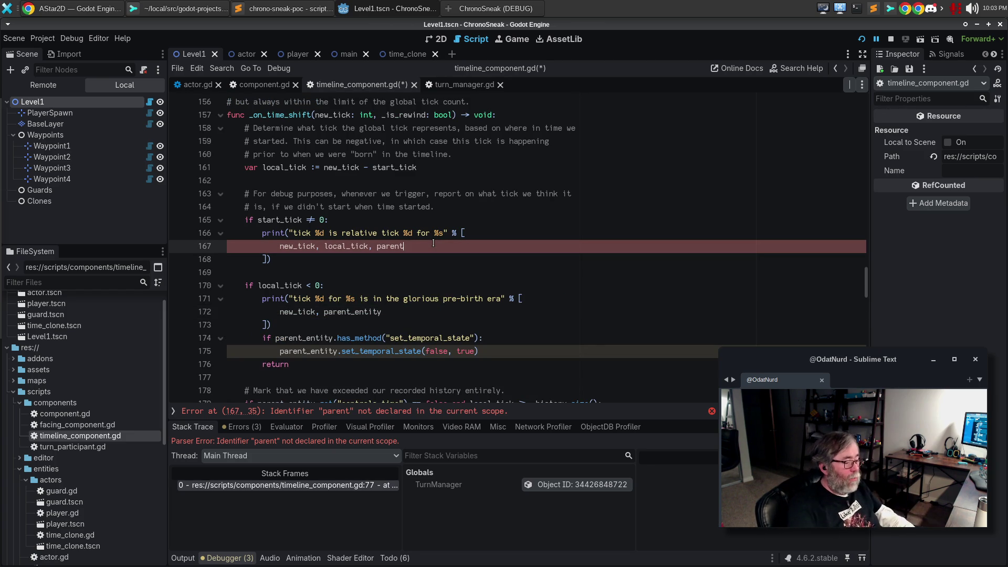
{"action": "type", "text": "_entity"}
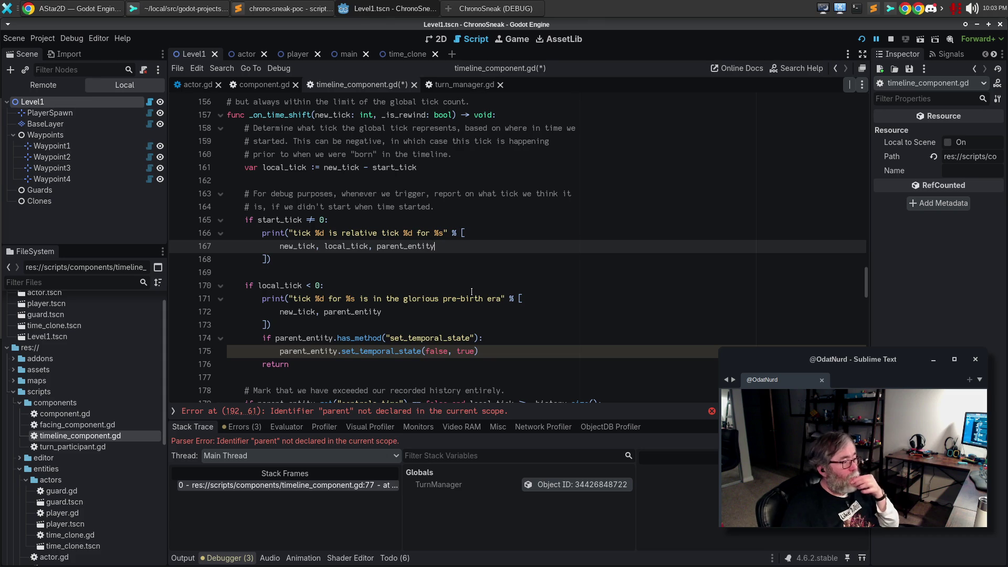
- Change parent to parent_entity on lines 192 and 197
{"action": "left_click", "coordinate": [441, 412]}
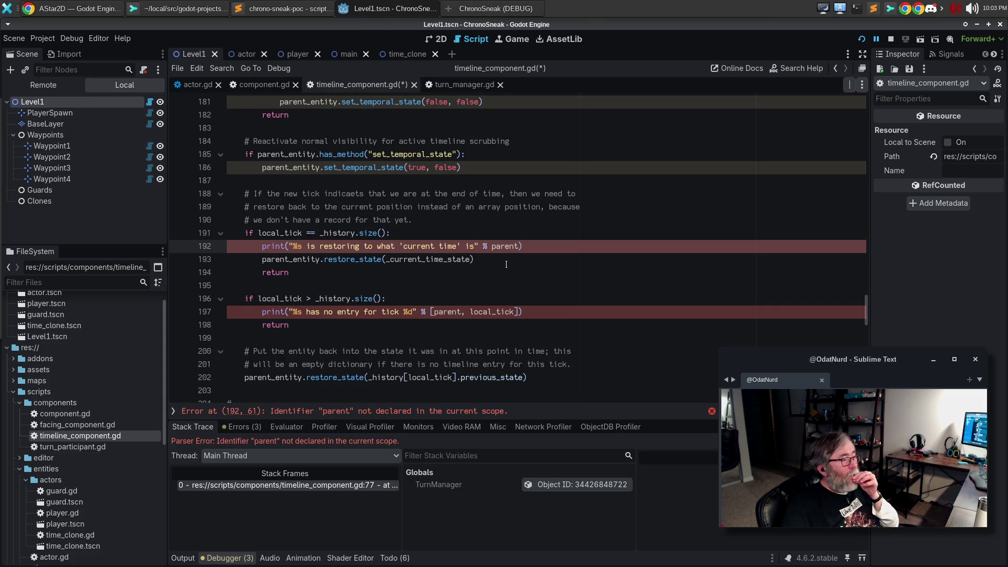
{"action": "double_click", "coordinate": [509, 245]}
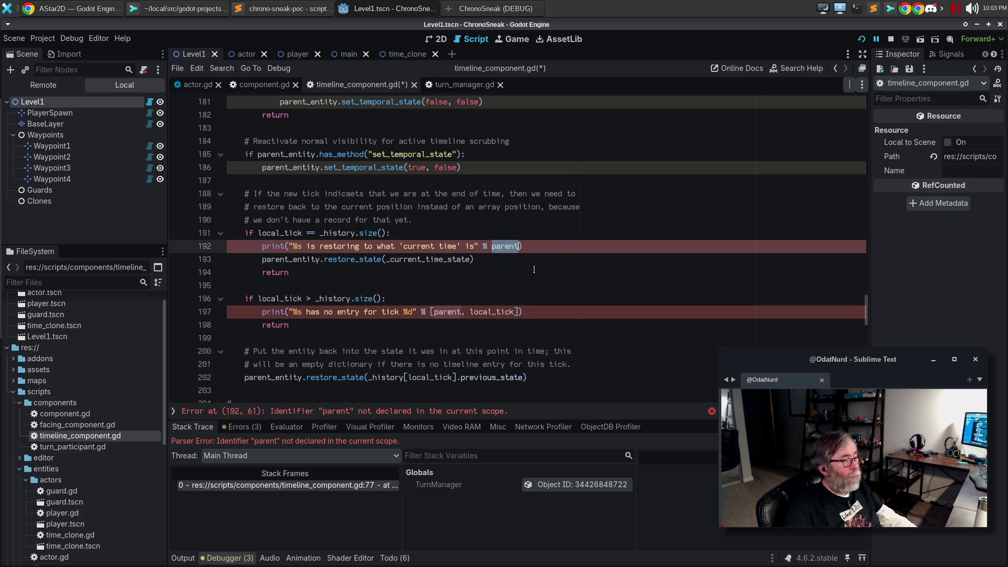
{"action": "left_click", "coordinate": [626, 247]}
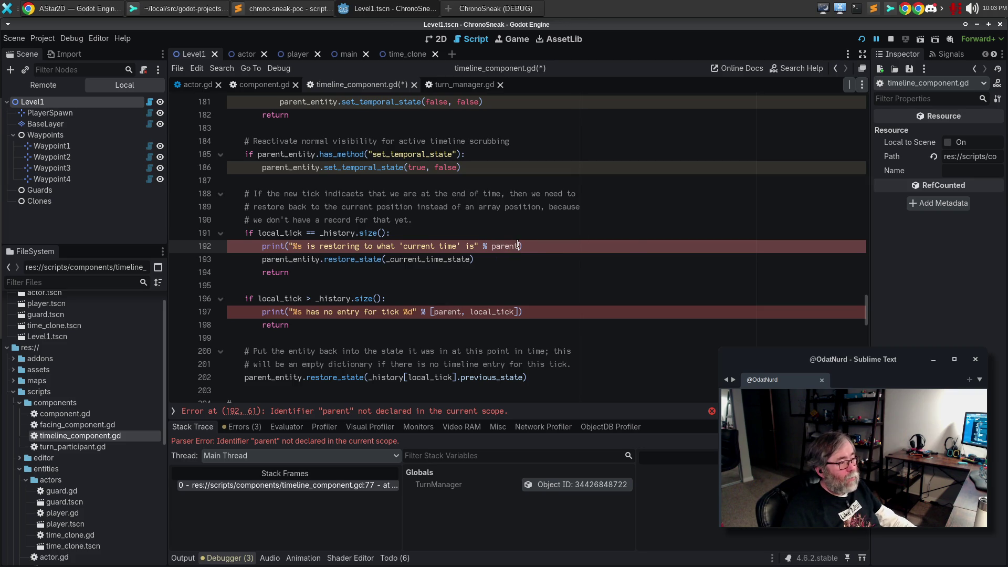
{"action": "type", "text": "_ent"}
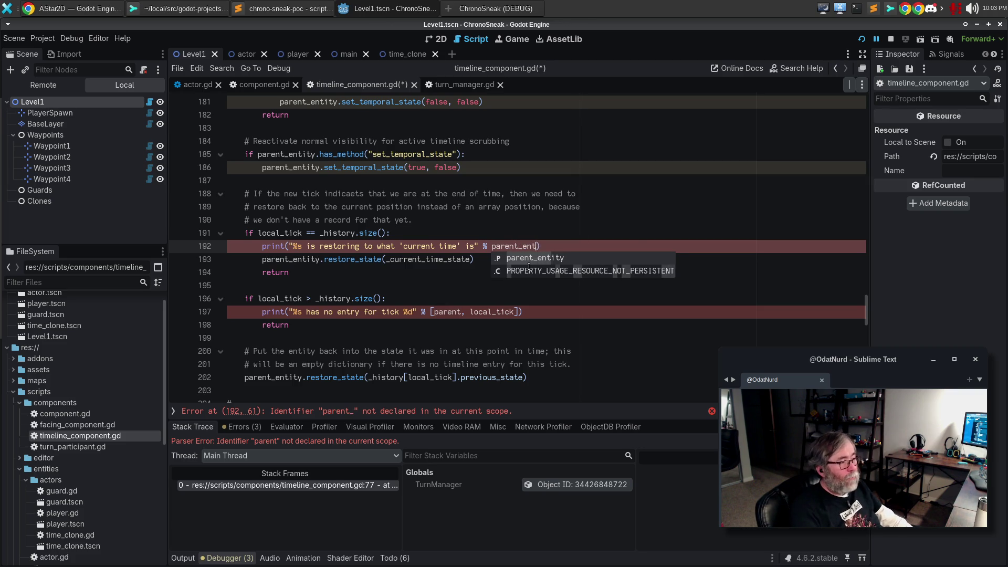
{"action": "key", "text": "Return"}
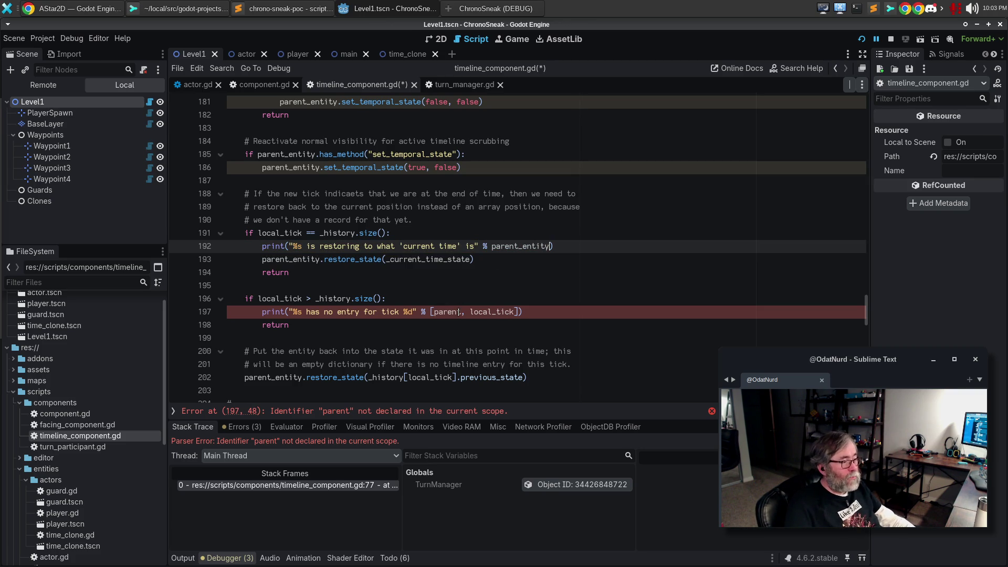
{"action": "left_click", "coordinate": [459, 312]}
{"action": "type", "text": "_entity"}
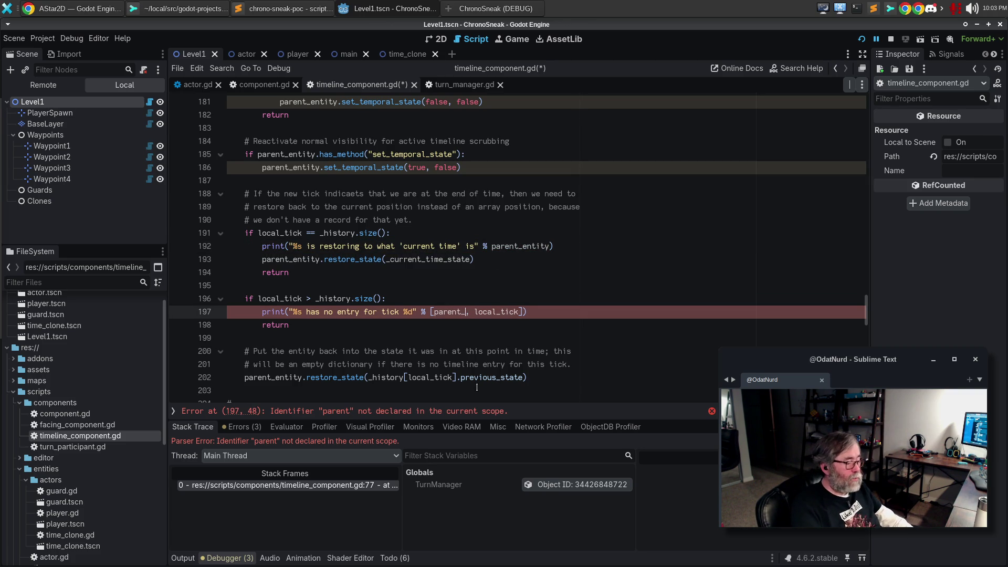
- Rename parent to parent_entity on lines 220, 229, 238 and 240, then save and rerun the game
{"action": "left_click", "coordinate": [447, 413]}
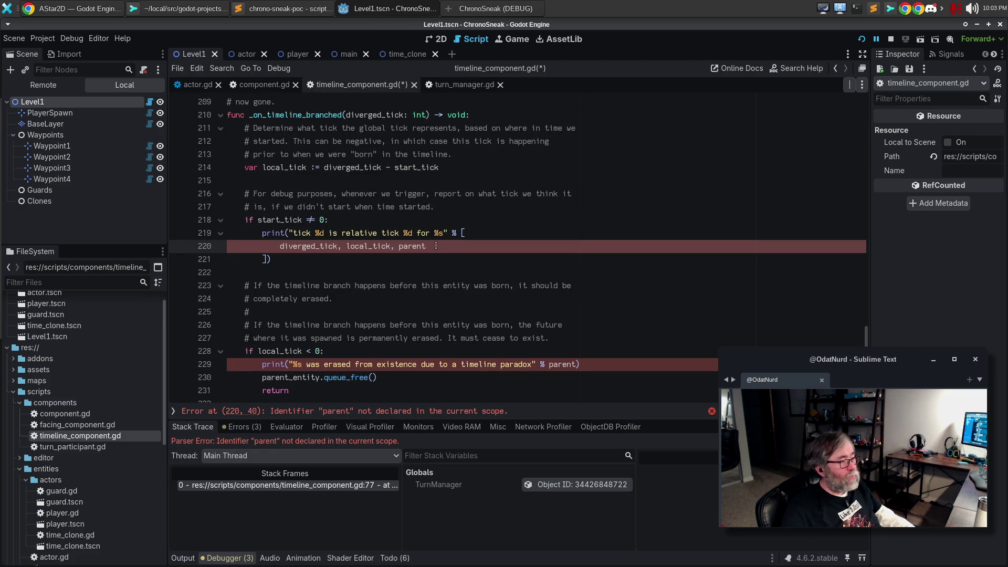
{"action": "key", "text": "ctrl+d"}
{"action": "key", "text": "ctrl+d"}
{"action": "key", "text": "Right"}
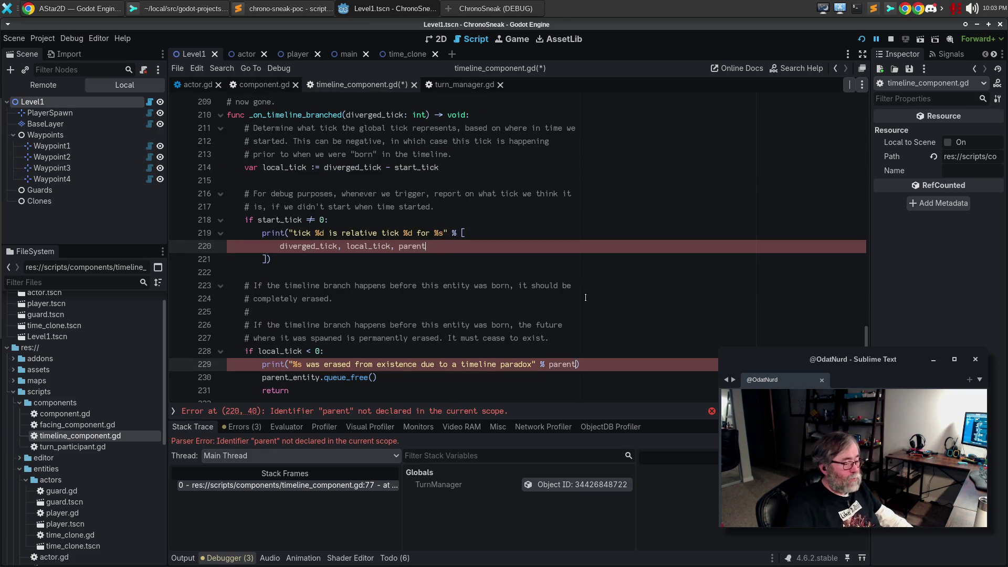
{"action": "type", "text": "_entity"}
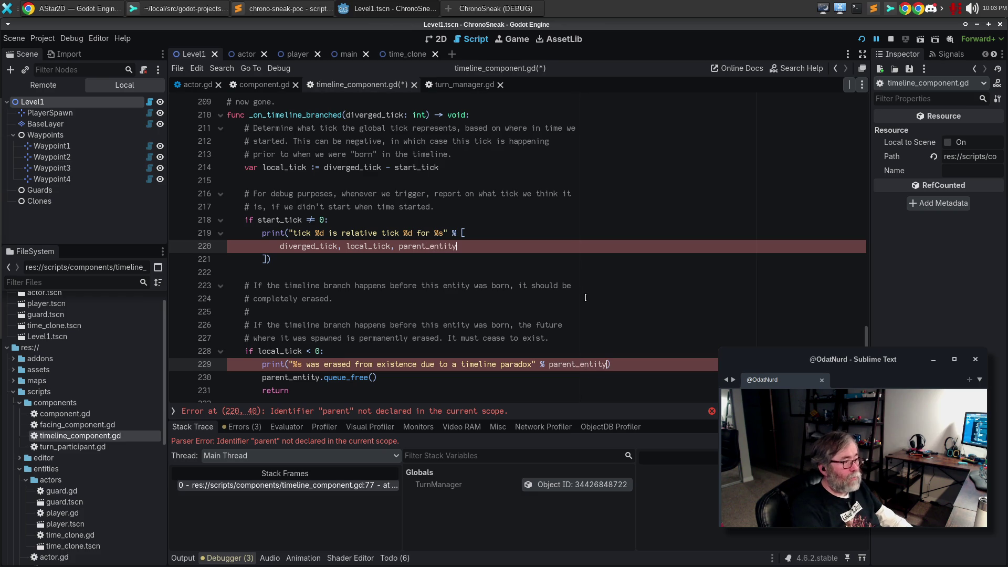
{"action": "left_click", "coordinate": [466, 411]}
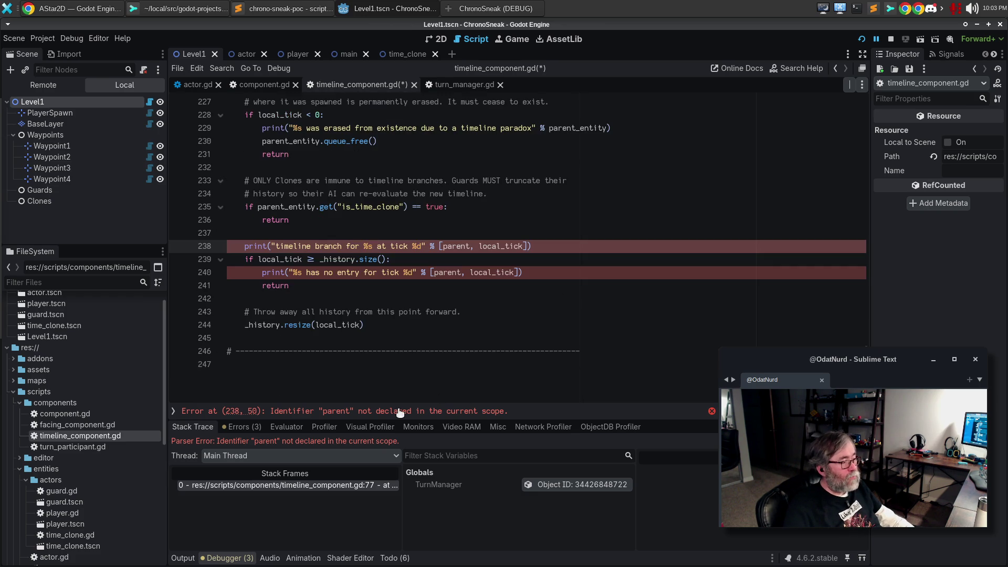
{"action": "double_click", "coordinate": [456, 246]}
{"action": "key", "text": "ctrl+d"}
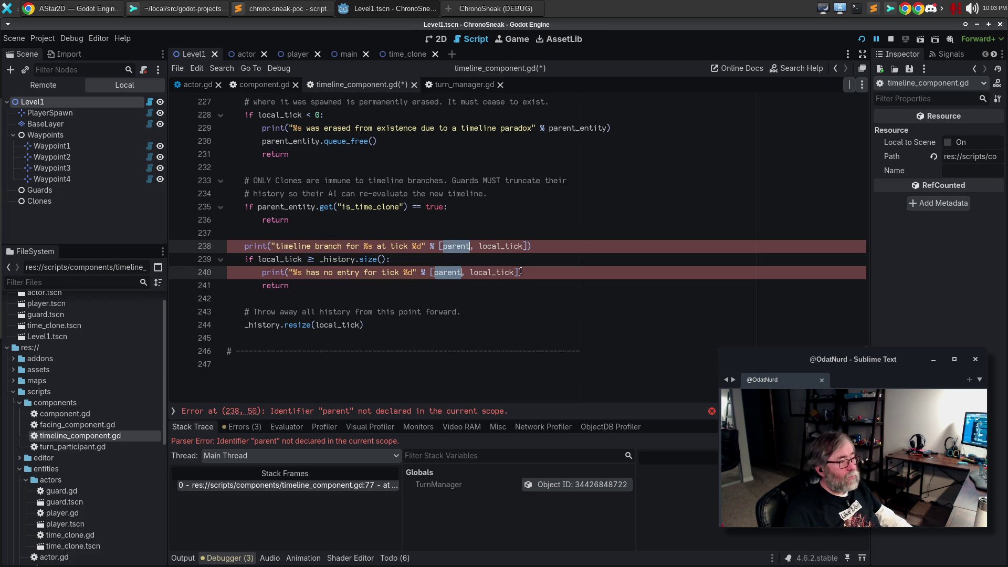
{"action": "key", "text": "Right"}
{"action": "type", "text": "_entity"}
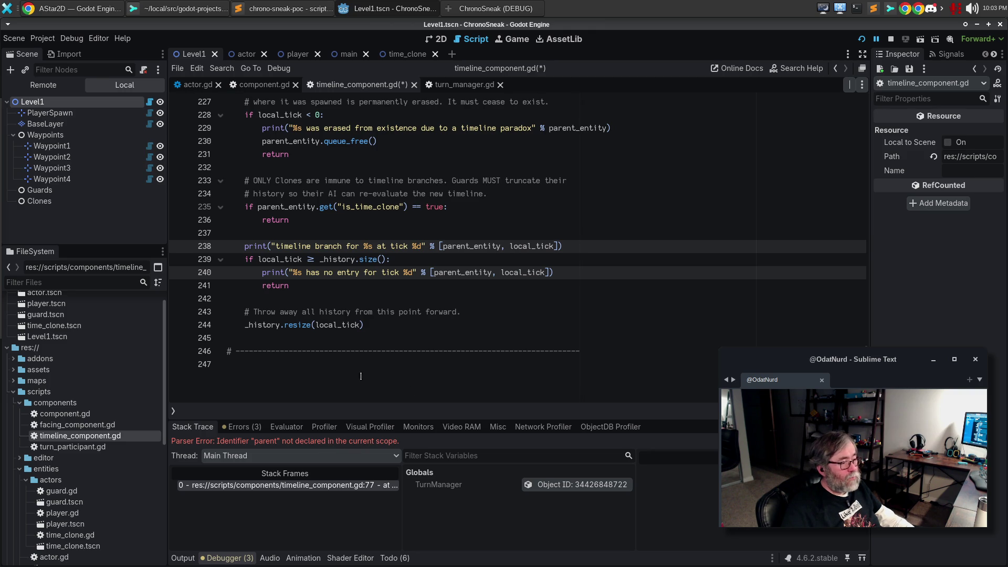
{"action": "left_click", "coordinate": [387, 321]}
{"action": "key", "text": "F5"}
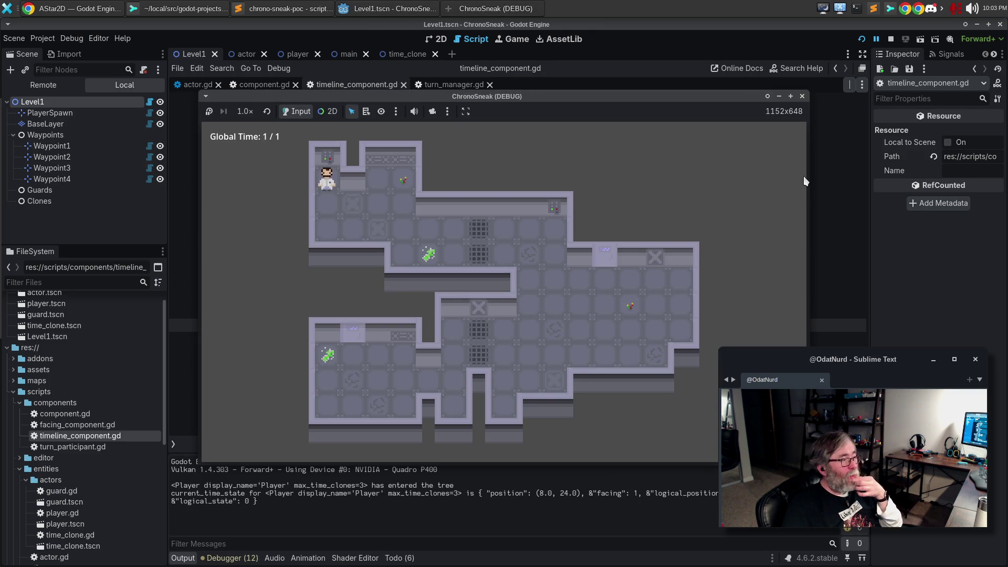
- Stop the running game and reload the current project
{"action": "left_click", "coordinate": [802, 95]}
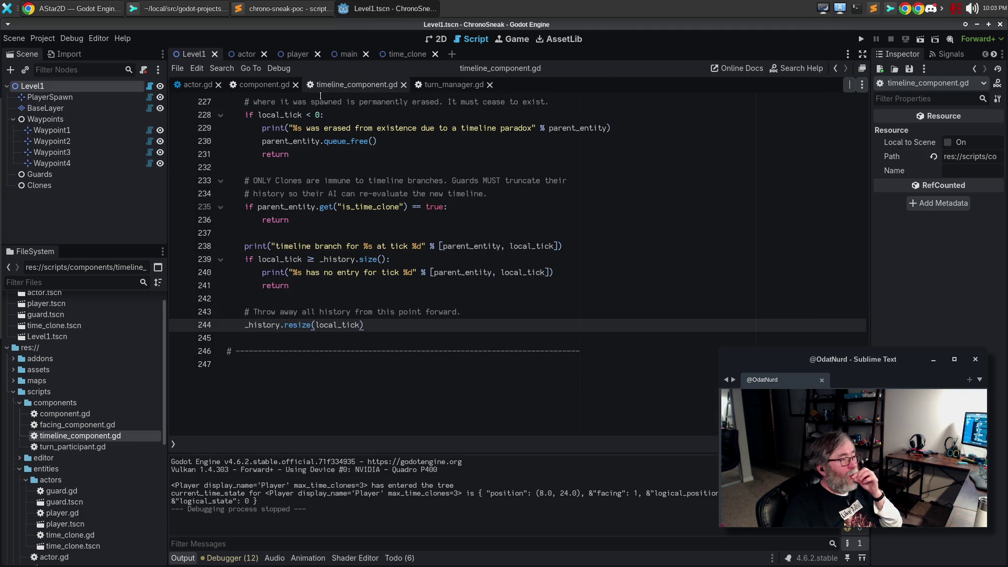
{"action": "left_click", "coordinate": [51, 43]}
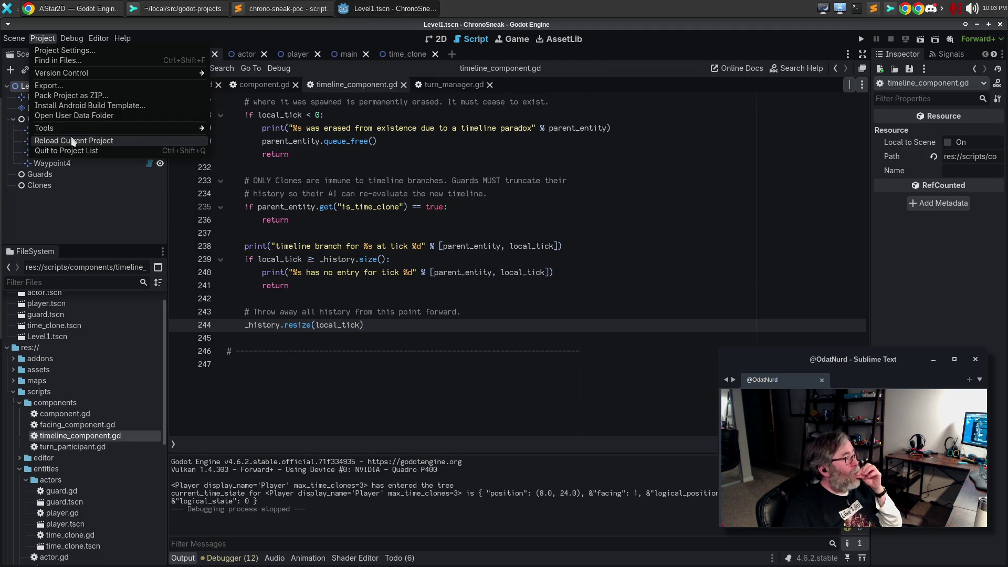
{"action": "left_click", "coordinate": [72, 140]}
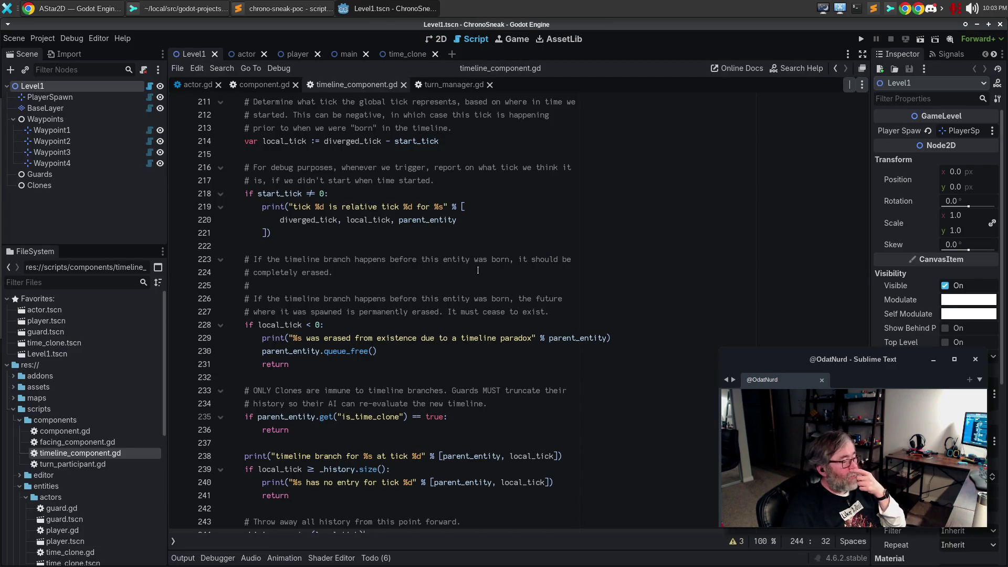
- Jump to line 1 of timeline_component.gd
{"action": "left_click", "coordinate": [477, 271]}
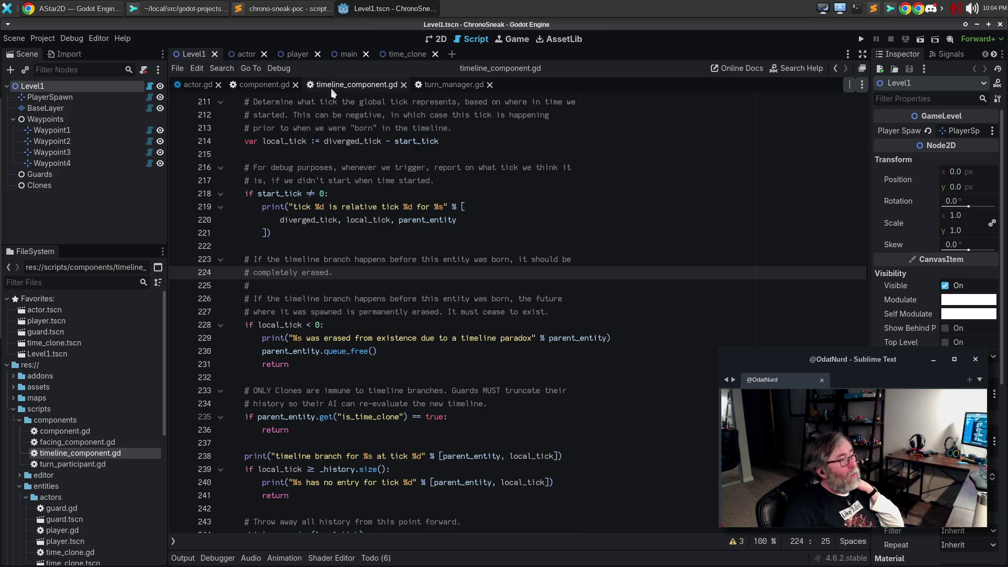
{"action": "left_click", "coordinate": [362, 234]}
{"action": "key", "text": "ctrl+Home"}
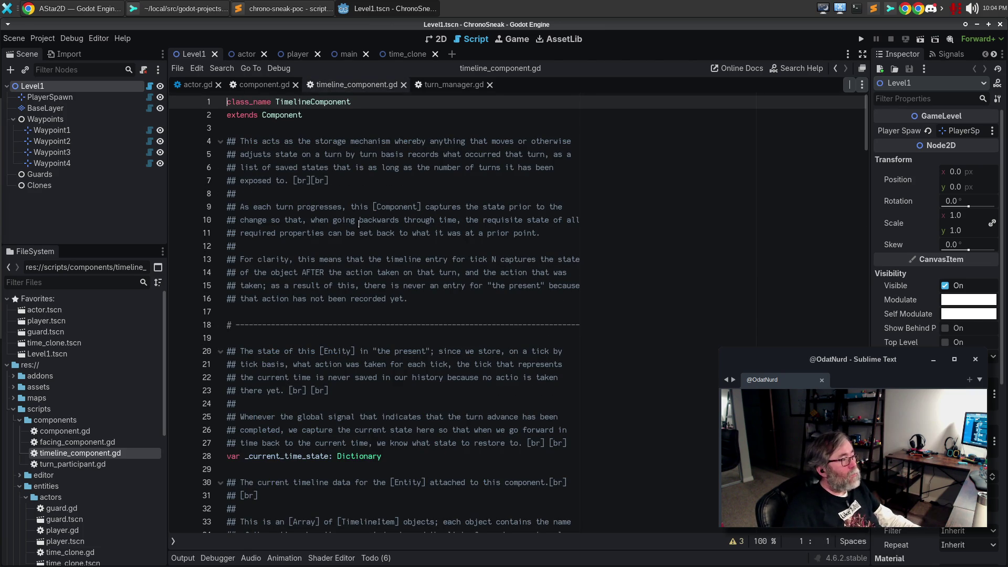
{"action": "left_click", "coordinate": [261, 85]}
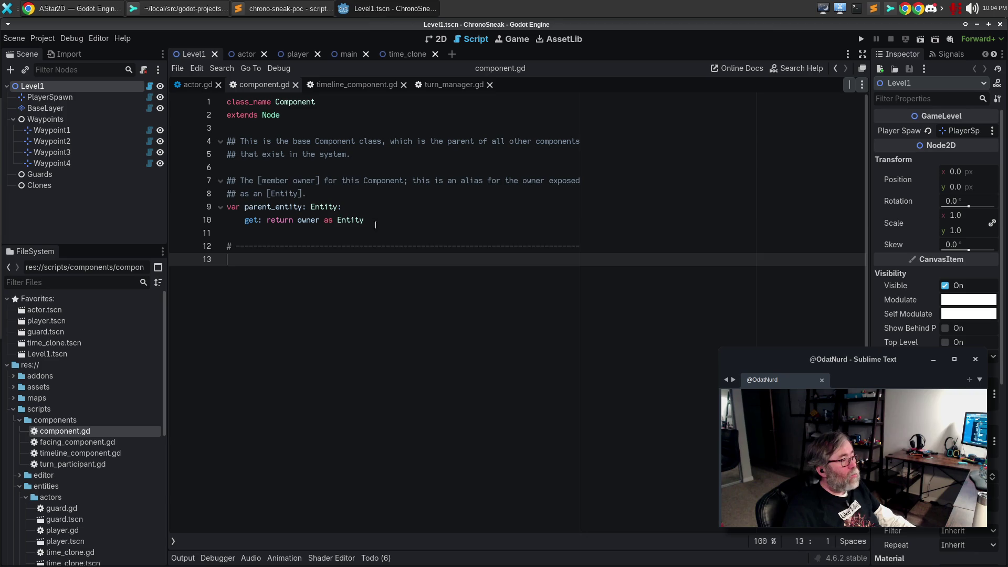
- Duplicate the parent_entity property and its comment below the original in component.gd
{"action": "left_click_drag", "start_coordinate": [375, 225], "coordinate": [193, 181]}
{"action": "key", "text": "ctrl+c"}
{"action": "left_click", "coordinate": [258, 232]}
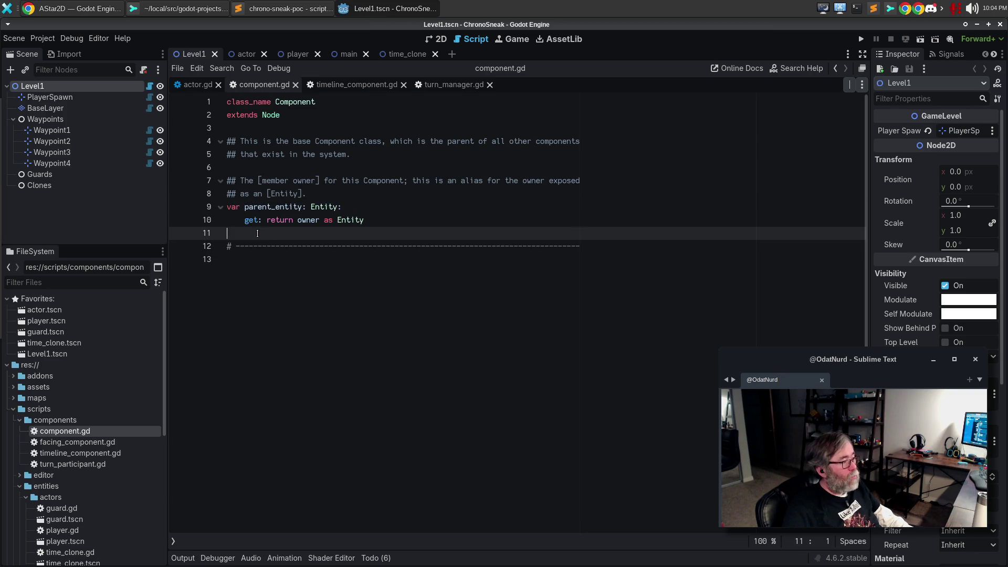
{"action": "key", "text": "Return"}
{"action": "key", "text": "ctrl+v"}
{"action": "key", "text": "Return"}
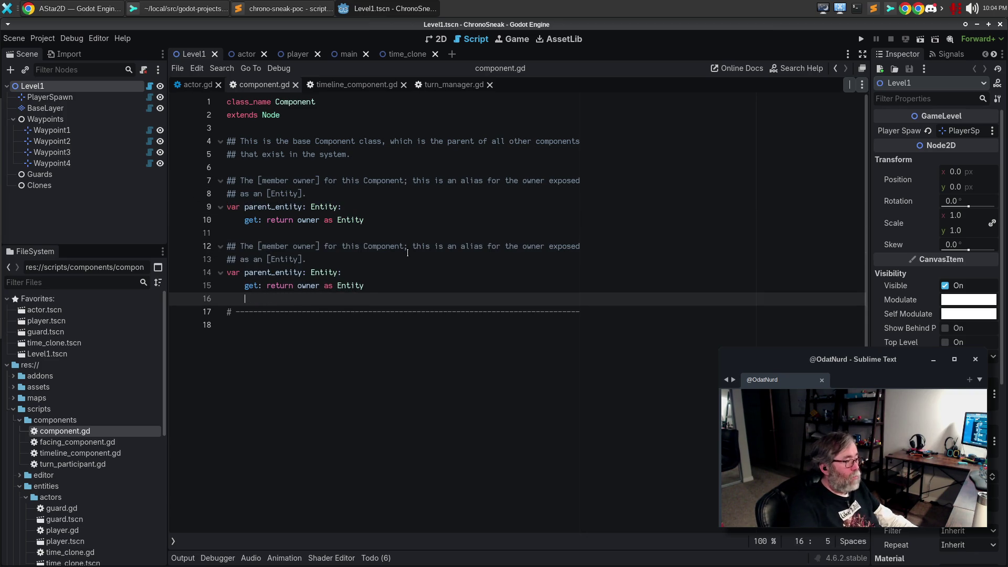
- Retype the copy as Actor, rename it parent_actor, save, and close component.gd
{"action": "double_click", "coordinate": [328, 272]}
{"action": "key", "text": "ctrl+d"}
{"action": "type", "text": "A"}
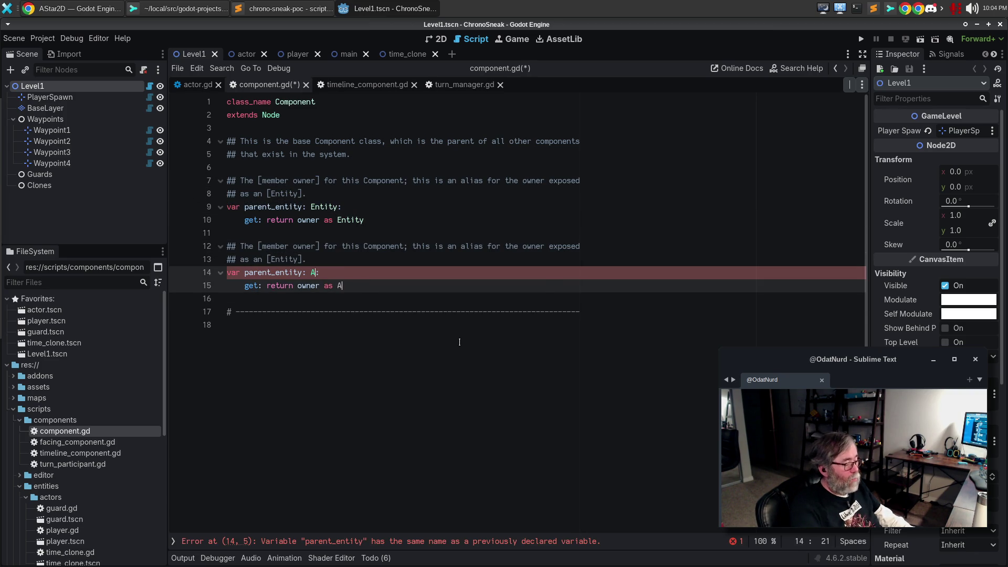
{"action": "type", "text": "ctor"}
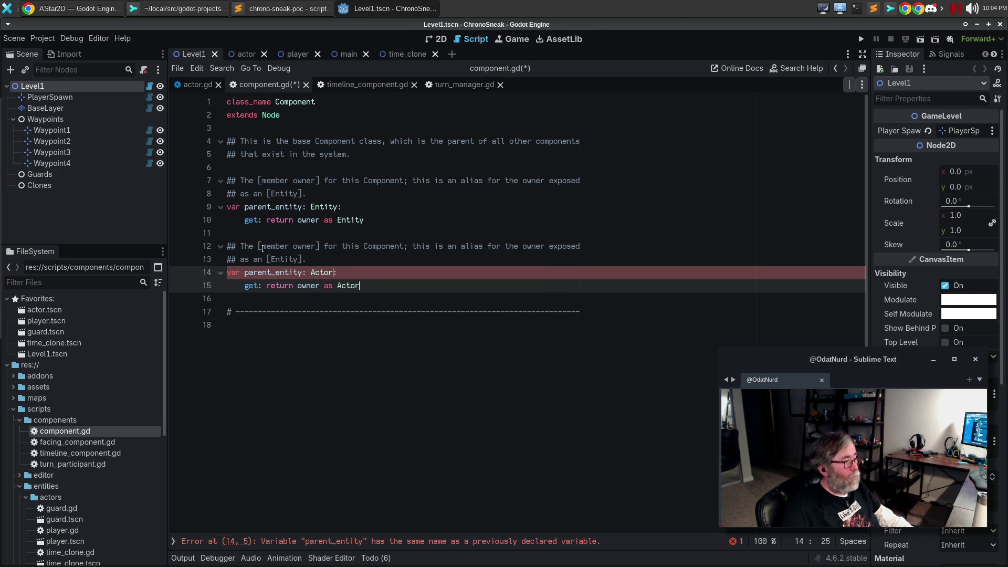
{"action": "double_click", "coordinate": [281, 260]}
{"action": "type", "text": "Actor"}
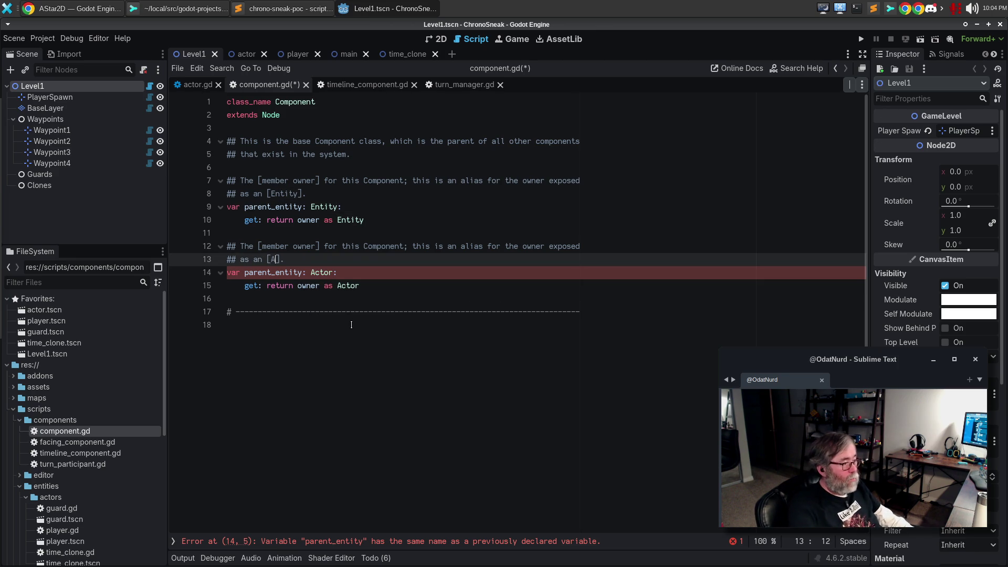
{"action": "key", "text": "ctrl+s"}
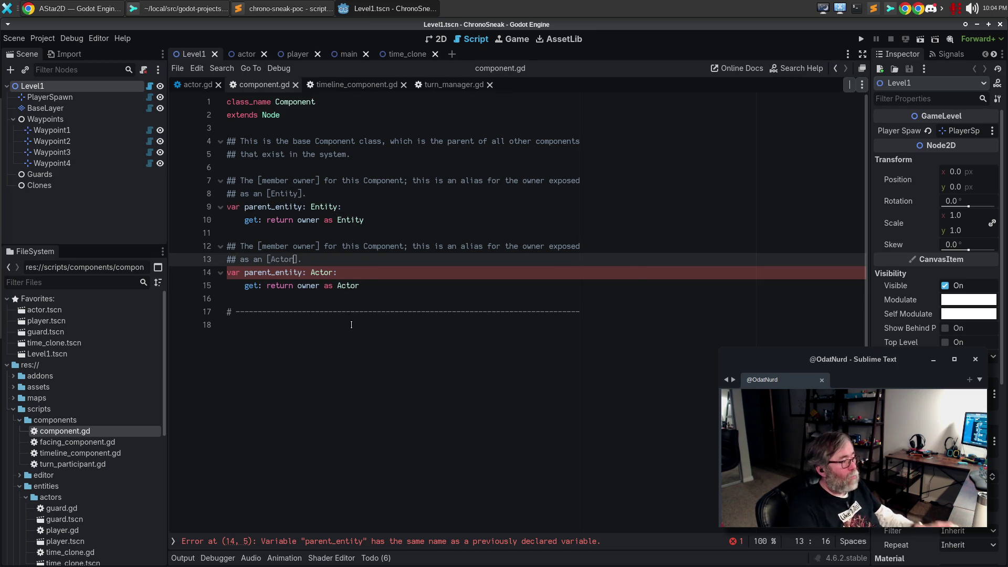
{"action": "key", "text": "Down"}
{"action": "key", "text": "Left"}
{"action": "key", "text": "Left"}
{"action": "key", "text": "Left"}
{"action": "key", "text": "Left"}
{"action": "key", "text": "shift+Right"}
{"action": "key", "text": "shift+Right"}
{"action": "key", "text": "shift+Right"}
{"action": "type", "text": "actor"}
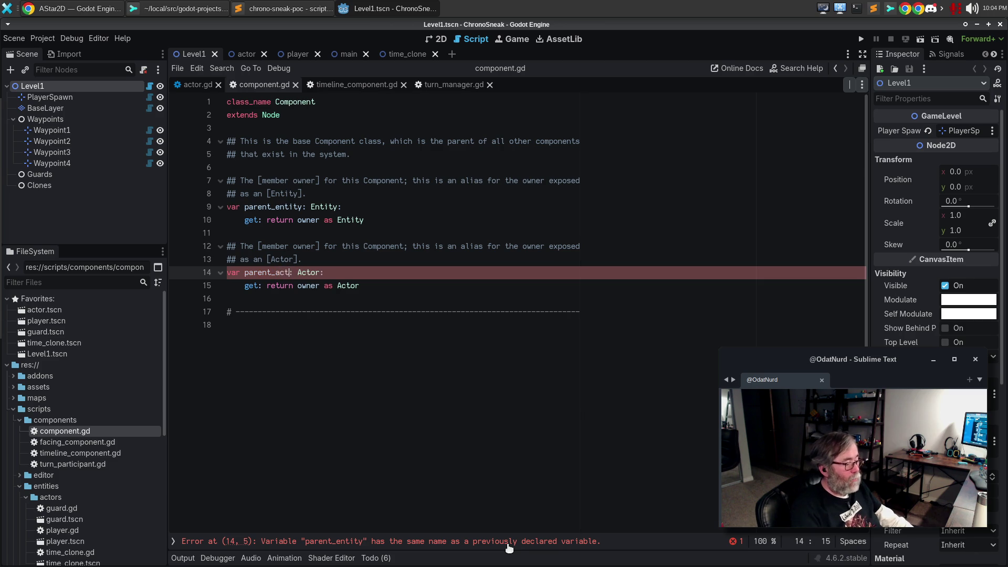
{"action": "key", "text": "ctrl+s"}
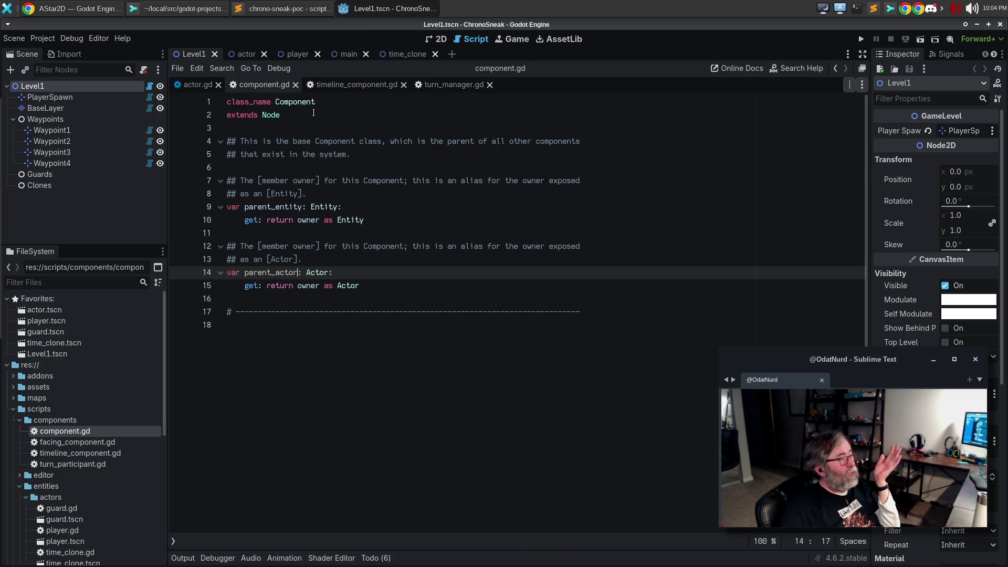
{"action": "left_click", "coordinate": [295, 85]}
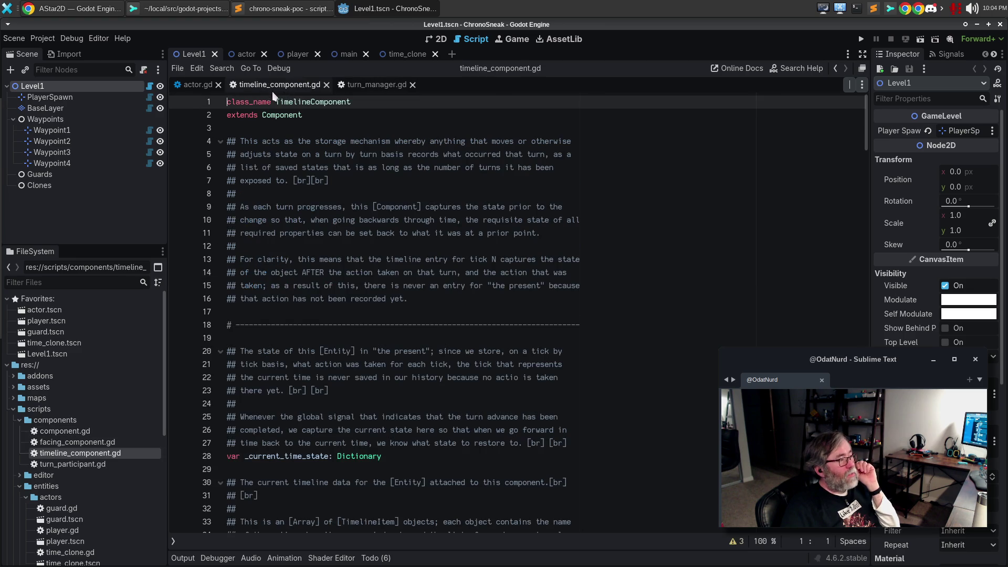
{"action": "left_click", "coordinate": [734, 541]}
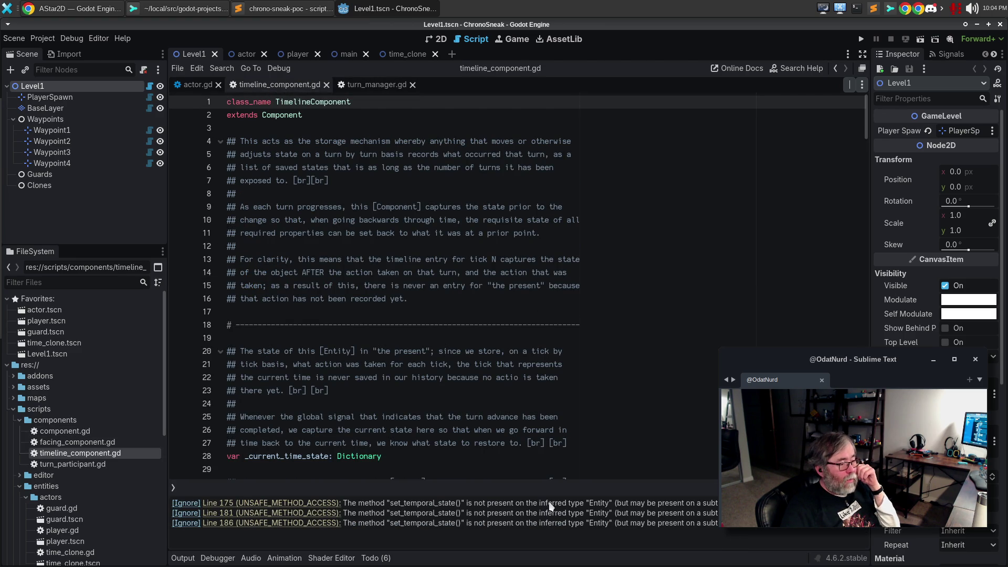
{"action": "left_click", "coordinate": [323, 505]}
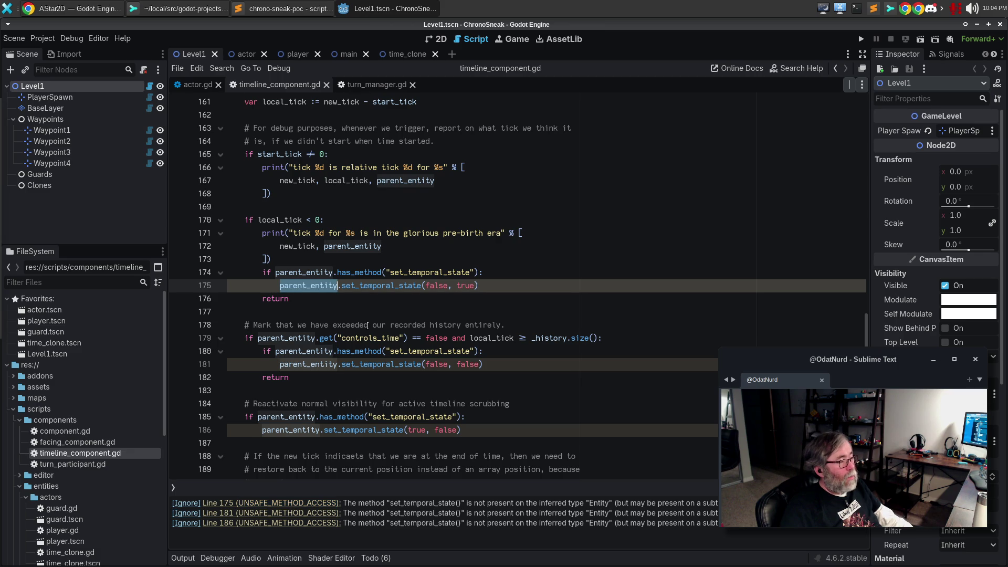
{"action": "left_click", "coordinate": [315, 272]}
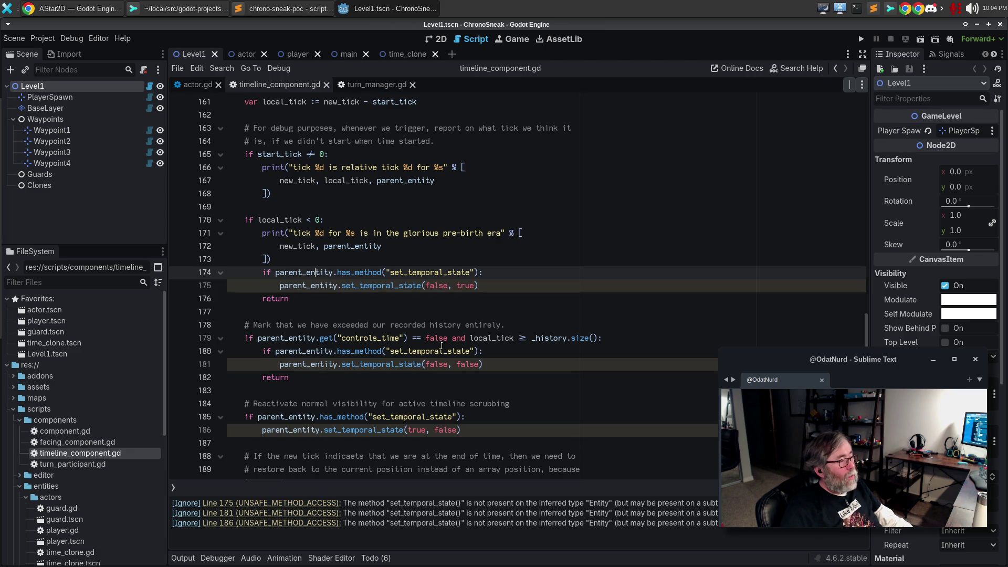
{"action": "scroll", "coordinate": [441, 346], "scroll_direction": "up", "scroll_amount": 3}
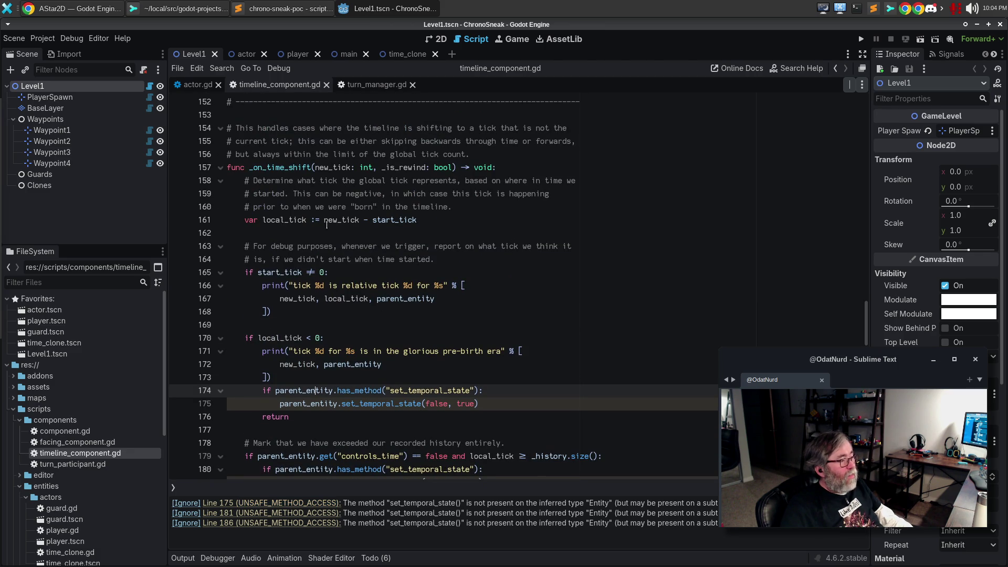
{"action": "scroll", "coordinate": [346, 226], "scroll_direction": "down", "scroll_amount": 1}
{"action": "double_click", "coordinate": [408, 260]}
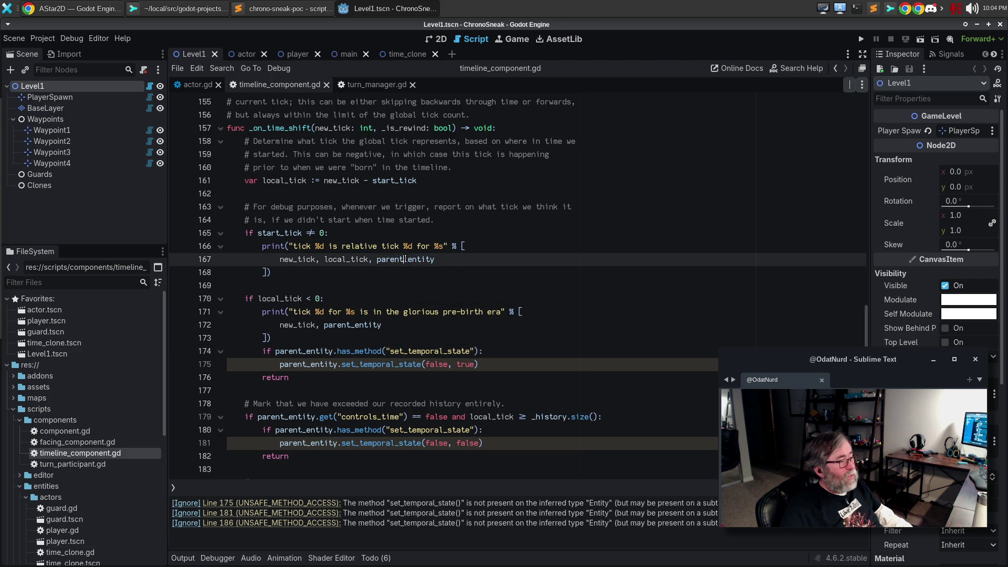
{"action": "key", "text": "ctrl+d"}
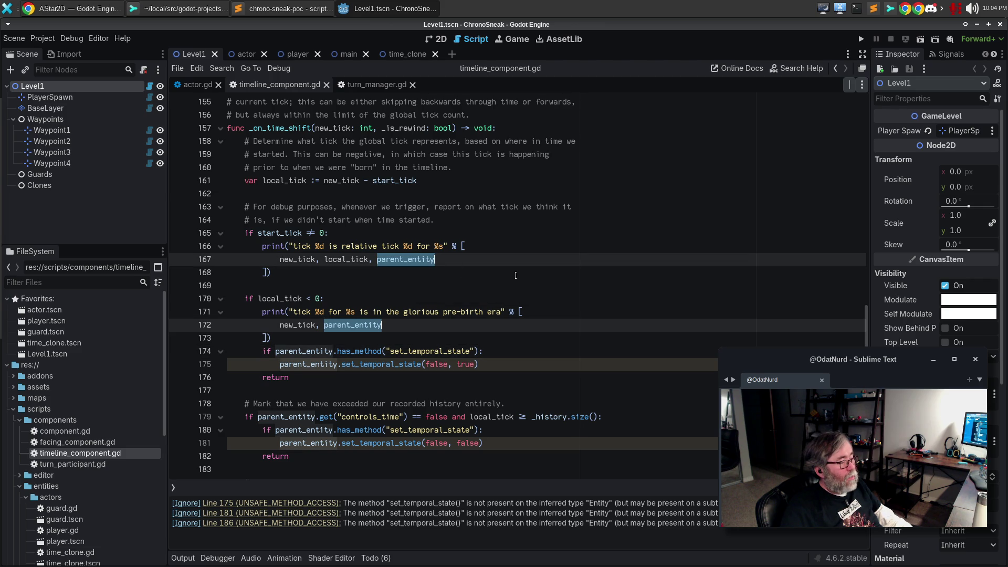
{"action": "key", "text": "ctrl+d"}
{"action": "key", "text": "ctrl+d"}
{"action": "scroll", "coordinate": [519, 272], "scroll_direction": "down", "scroll_amount": 2}
{"action": "key", "text": "ctrl+d"}
{"action": "key", "text": "ctrl+d"}
{"action": "key", "text": "ctrl+d"}
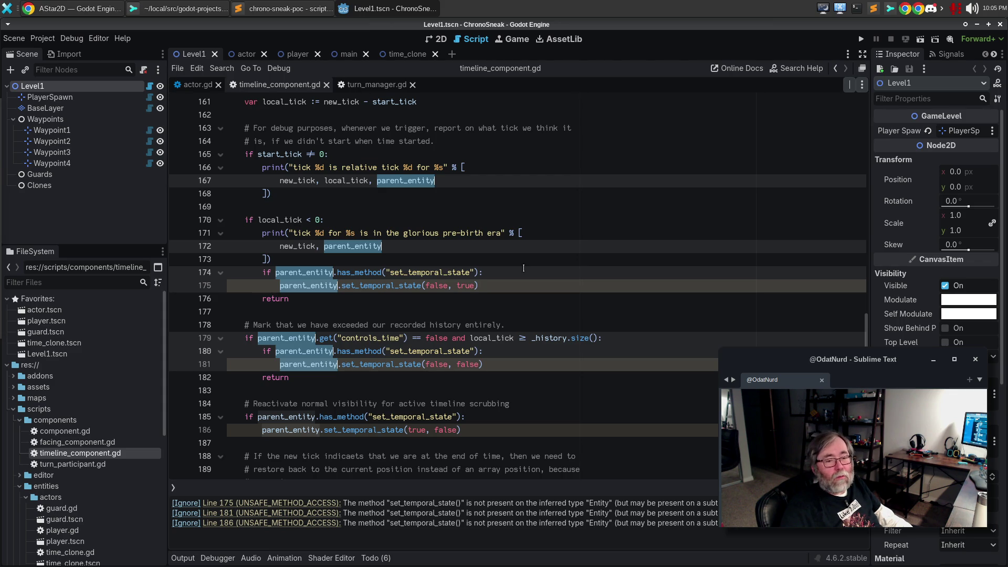
{"action": "scroll", "coordinate": [523, 268], "scroll_direction": "down", "scroll_amount": 2}
{"action": "scroll", "coordinate": [524, 268], "scroll_direction": "down", "scroll_amount": 2}
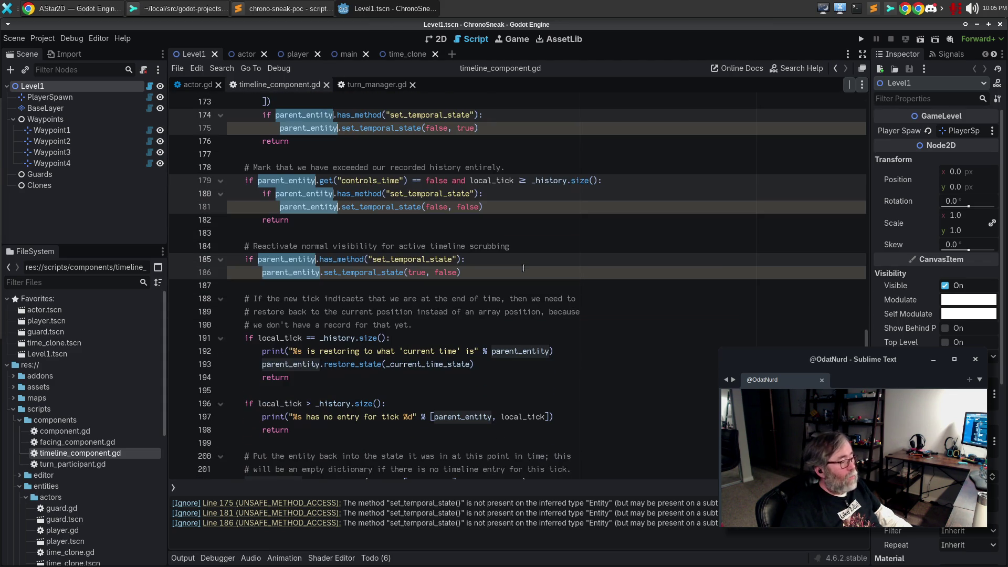
{"action": "scroll", "coordinate": [523, 269], "scroll_direction": "down", "scroll_amount": 3}
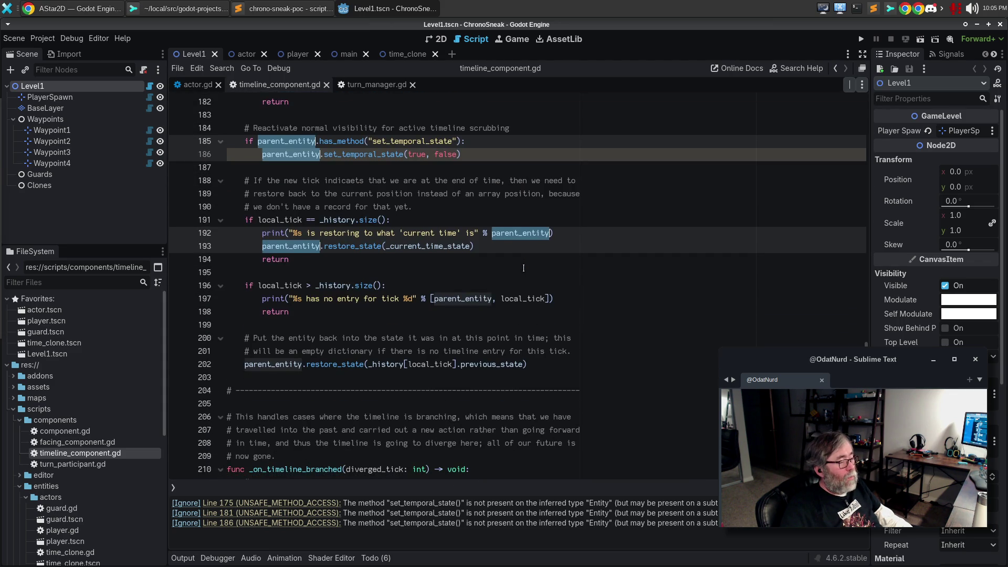
{"action": "key", "text": "ctrl+d"}
{"action": "scroll", "coordinate": [523, 269], "scroll_direction": "up", "scroll_amount": 5}
{"action": "key", "text": "BackSpace"}
{"action": "key", "text": "BackSpace"}
{"action": "key", "text": "BackSpace"}
{"action": "key", "text": "BackSpace"}
{"action": "type", "text": "acto"}
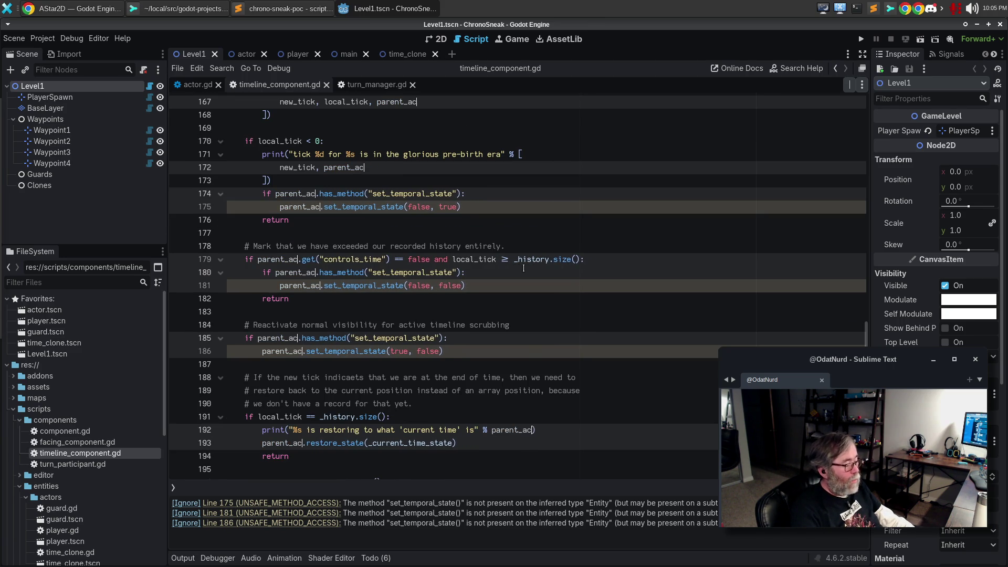
{"action": "type", "text": "r"}
{"action": "type", "text": "or"}
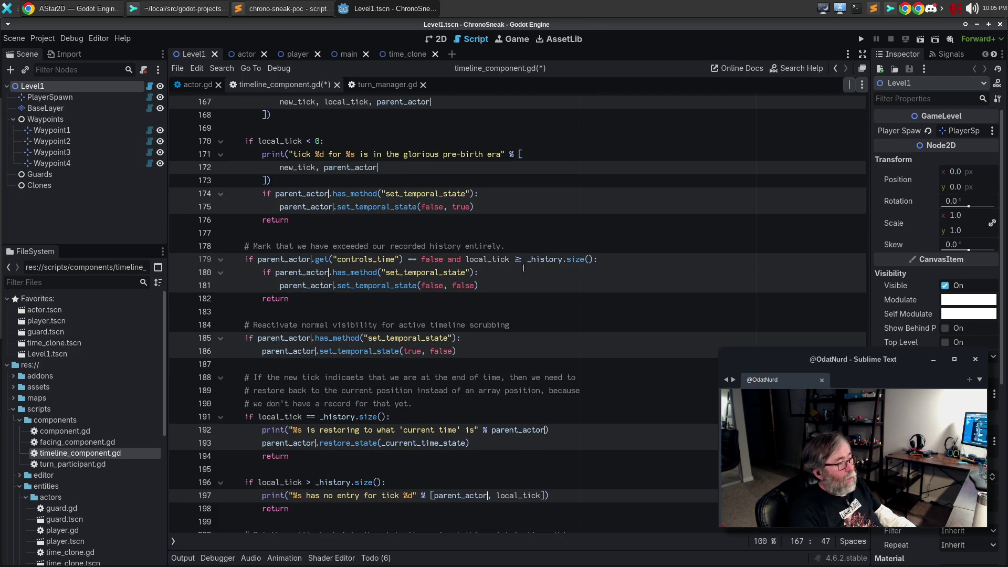
{"action": "key", "text": "BackSpace"}
{"action": "key", "text": "BackSpace"}
{"action": "key", "text": "BackSpace"}
{"action": "key", "text": "BackSpace"}
{"action": "key", "text": "BackSpace"}
{"action": "type", "text": "entity"}
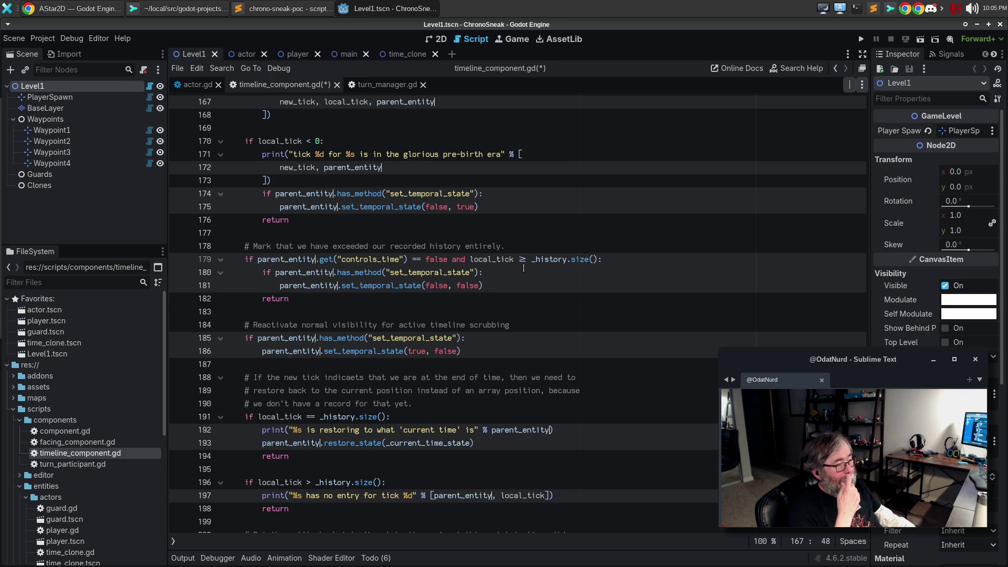
{"action": "key", "text": "ctrl+s"}
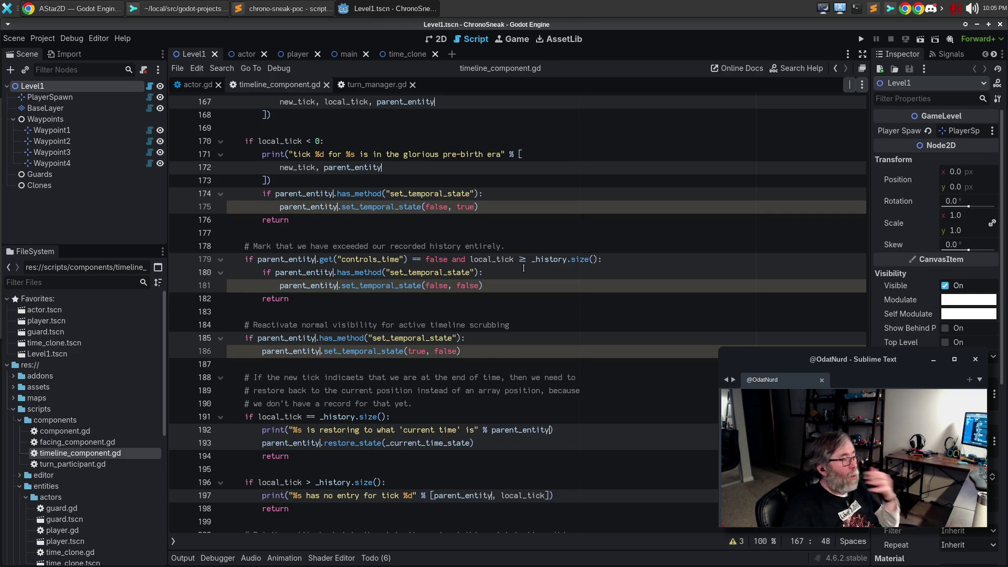
{"action": "left_click", "coordinate": [384, 168]}
- Change parent_entity to parent_actor on lines 174–175 and 180–181
{"action": "double_click", "coordinate": [301, 196]}
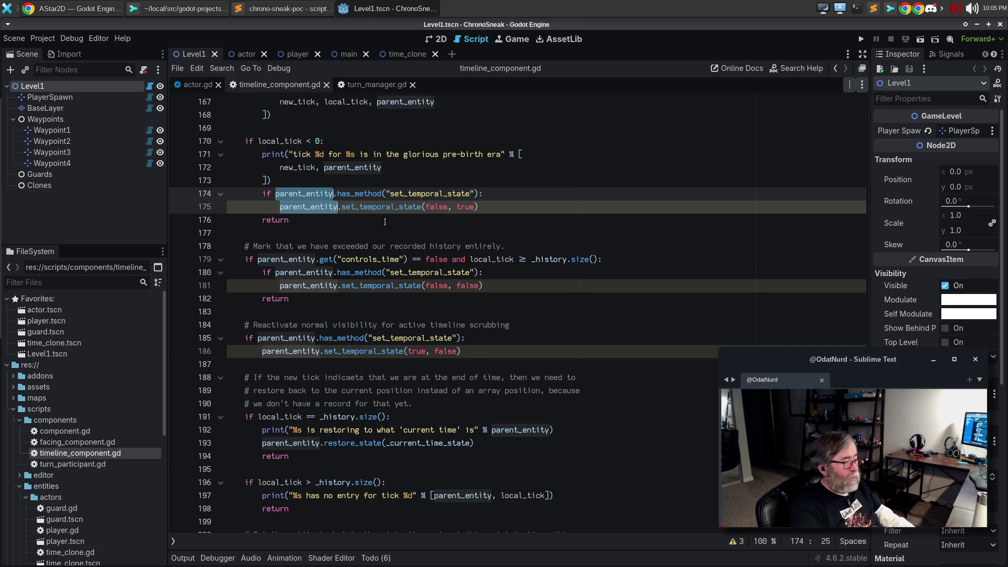
{"action": "key", "text": "Right"}
{"action": "key", "text": "BackSpace"}
{"action": "key", "text": "BackSpace"}
{"action": "key", "text": "BackSpace"}
{"action": "key", "text": "BackSpace"}
{"action": "key", "text": "BackSpace"}
{"action": "key", "text": "BackSpace"}
{"action": "type", "text": "actor"}
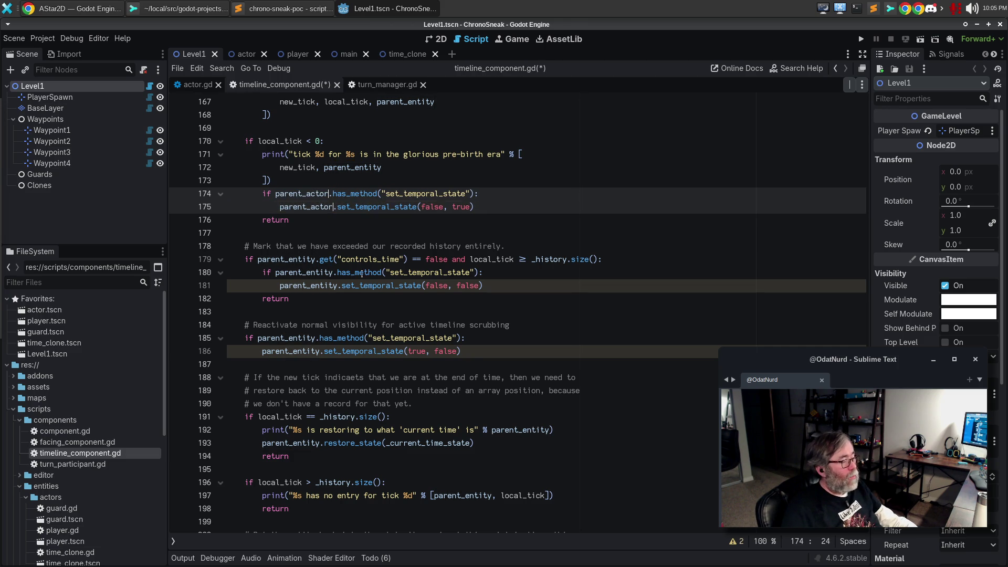
{"action": "double_click", "coordinate": [310, 272]}
{"action": "key", "text": "ctrl+d"}
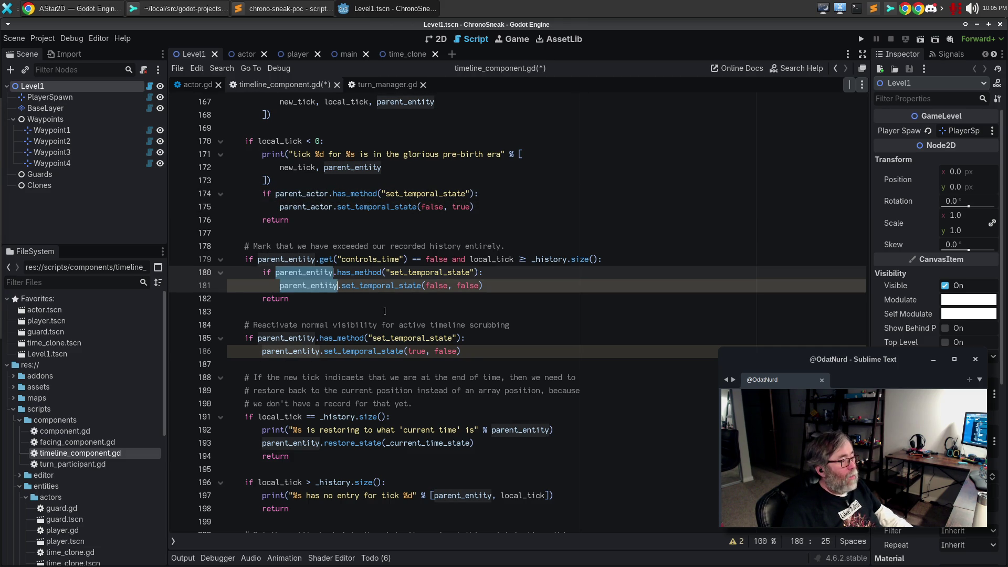
{"action": "key", "text": "Right"}
{"action": "key", "text": "BackSpace"}
{"action": "key", "text": "BackSpace"}
{"action": "key", "text": "BackSpace"}
{"action": "key", "text": "BackSpace"}
{"action": "key", "text": "BackSpace"}
{"action": "key", "text": "BackSpace"}
{"action": "type", "text": "actor"}
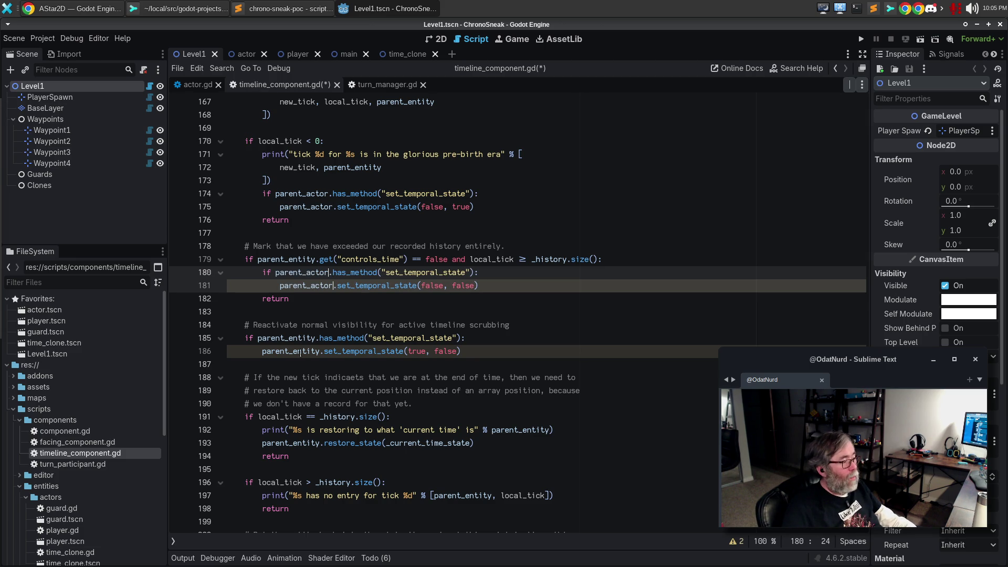
- Change parent_entity to parent_actor on lines 185–186, then save and run the game
{"action": "double_click", "coordinate": [286, 338]}
{"action": "key", "text": "ctrl+d"}
{"action": "key", "text": "Right"}
{"action": "key", "text": "BackSpace"}
{"action": "key", "text": "BackSpace"}
{"action": "key", "text": "BackSpace"}
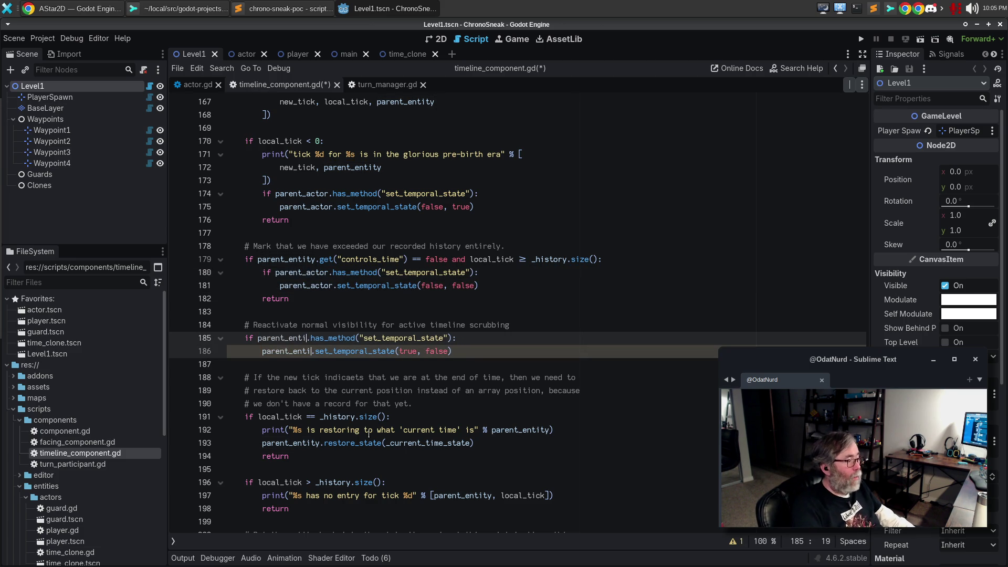
{"action": "type", "text": "ctoer"}
{"action": "key", "text": "BackSpace"}
{"action": "key", "text": "BackSpace"}
{"action": "type", "text": "r"}
{"action": "left_click", "coordinate": [490, 395]}
{"action": "key", "text": "F5"}
{"action": "left_click", "coordinate": [449, 313]}
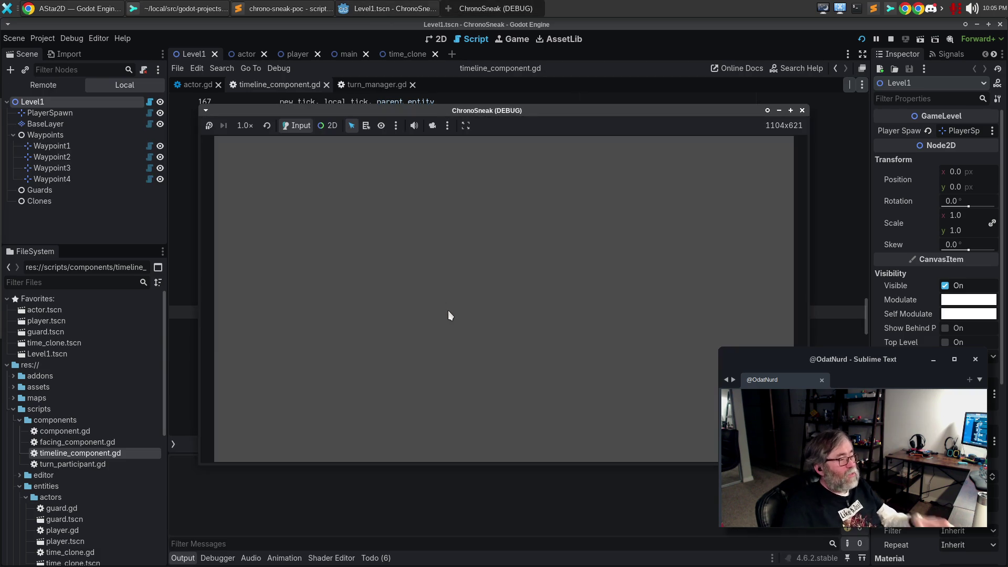
- Walk the player down and right, rewind with Z, branch upward two turns, then stop the game
{"action": "key", "text": "Down"}
{"action": "key", "text": "Down"}
{"action": "key", "text": "Right"}
{"action": "key", "text": "Right"}
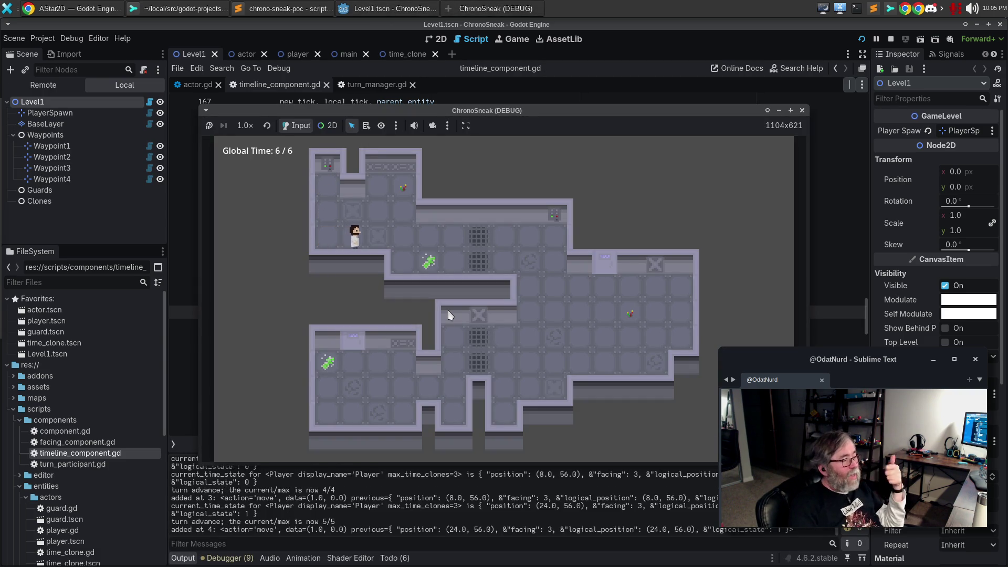
{"action": "key", "text": "Right"}
{"action": "key", "text": "Right"}
{"action": "key", "text": "Right"}
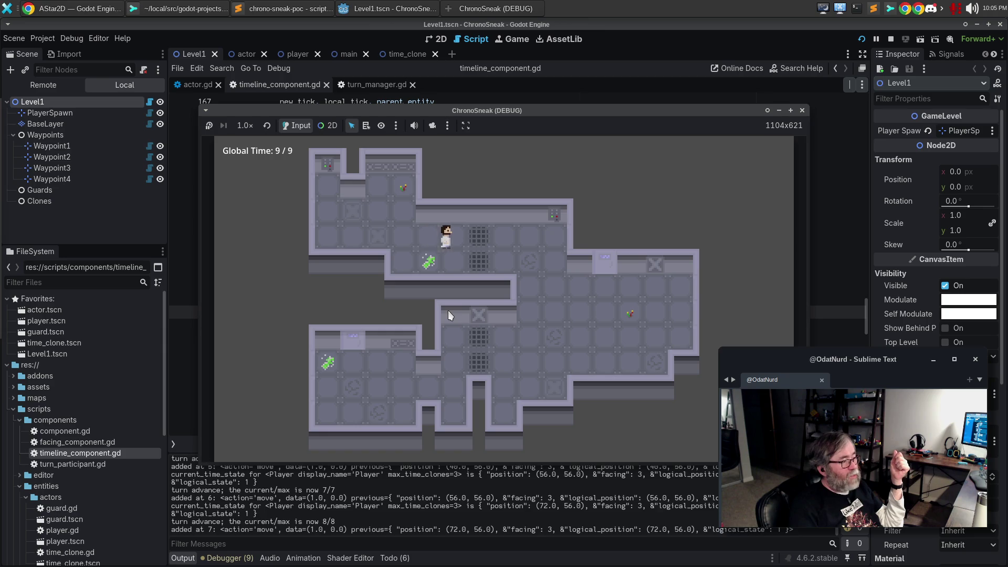
{"action": "key", "text": "Down"}
{"action": "key", "text": "Down"}
{"action": "key", "text": "Right"}
{"action": "key", "text": "Right"}
{"action": "key", "text": "Right"}
{"action": "key", "text": "Right"}
{"action": "key", "text": "Down"}
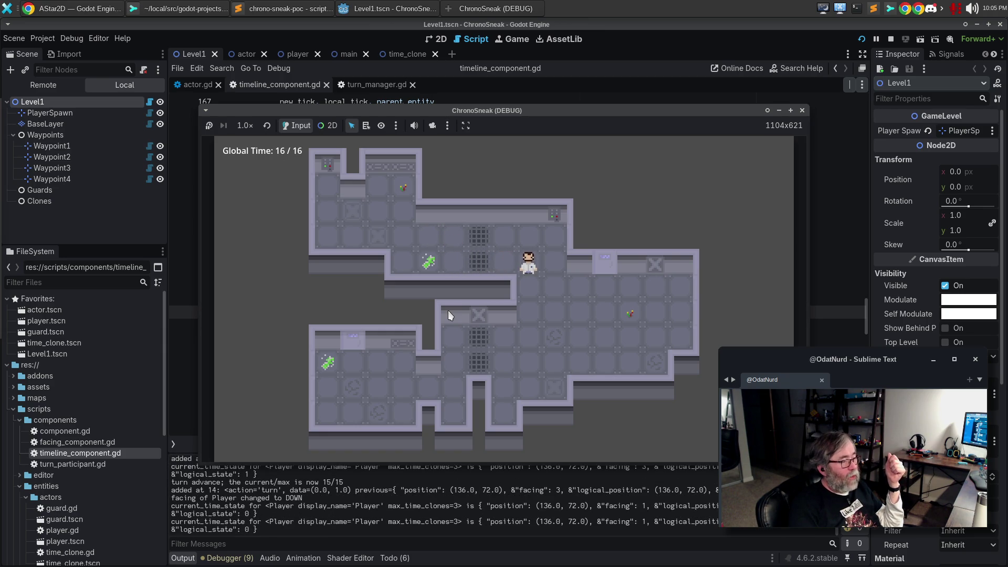
{"action": "key", "text": "z"}
{"action": "key", "text": "z"}
{"action": "key", "text": "z"}
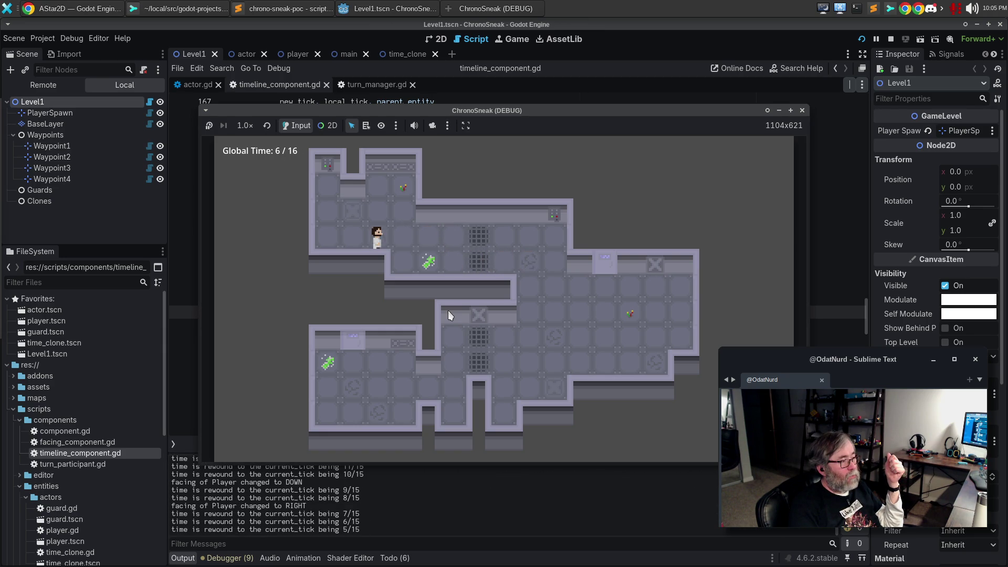
{"action": "key", "text": "Up"}
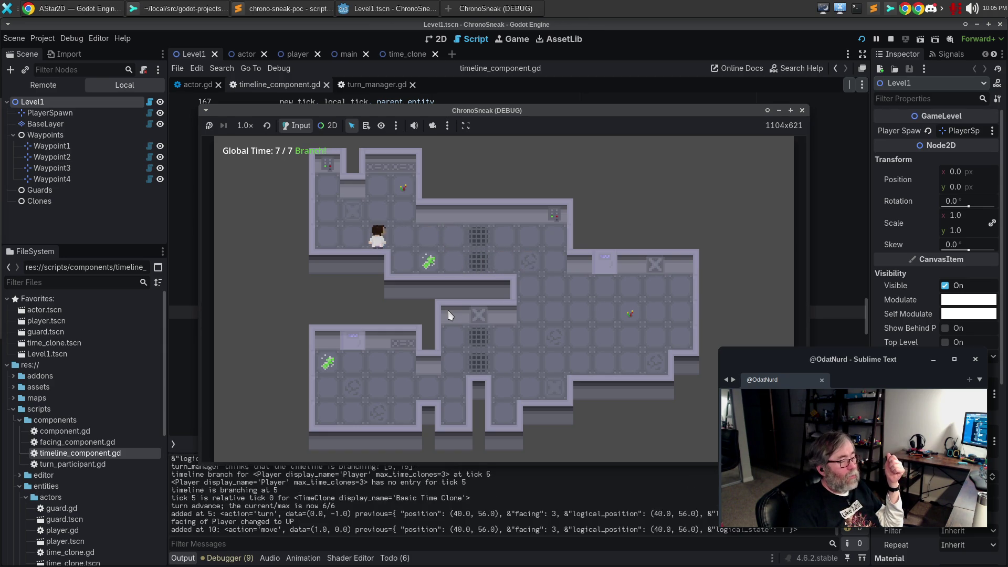
{"action": "key", "text": "Up"}
{"action": "key", "text": "Up"}
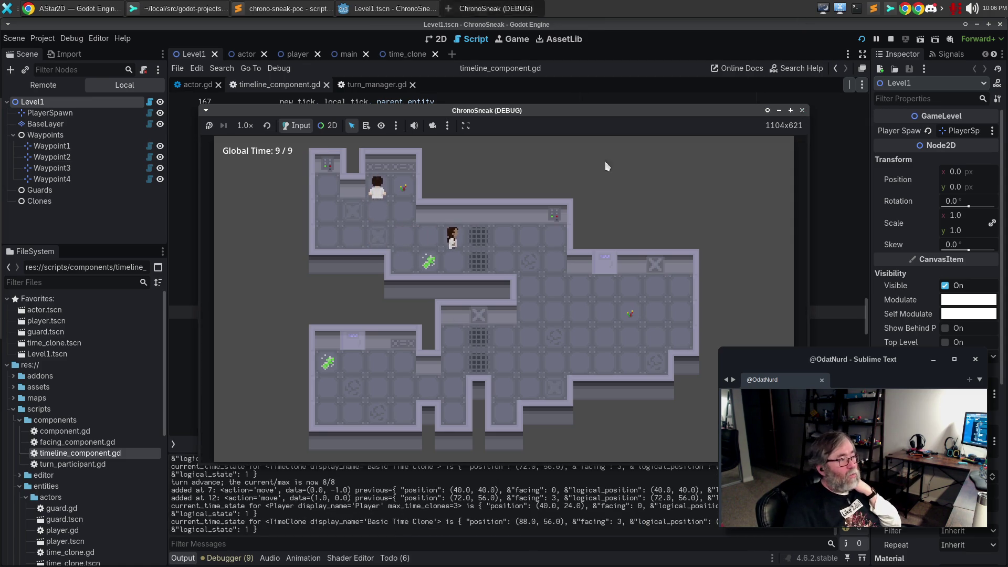
{"action": "key", "text": "F8"}
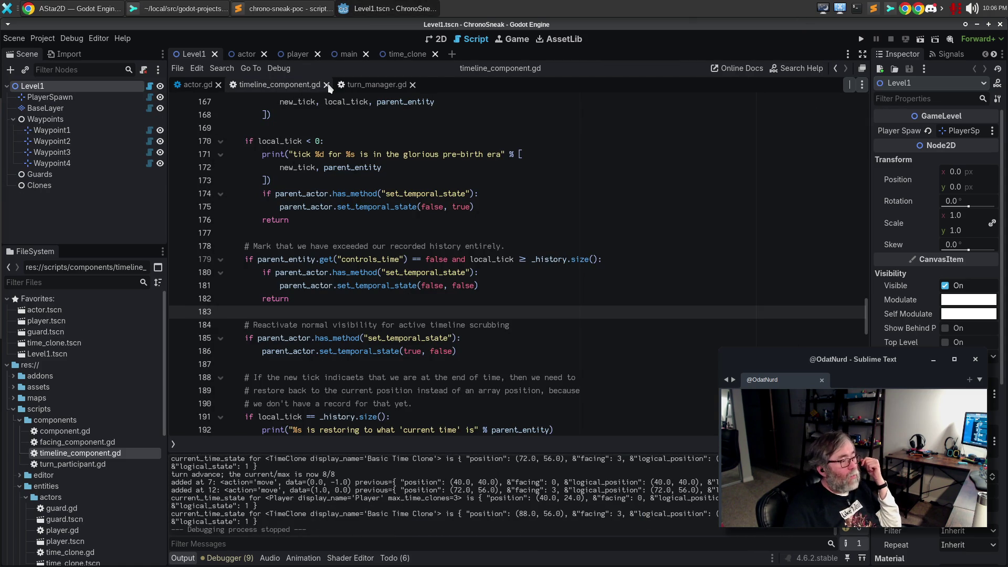
{"action": "left_click", "coordinate": [326, 85]}
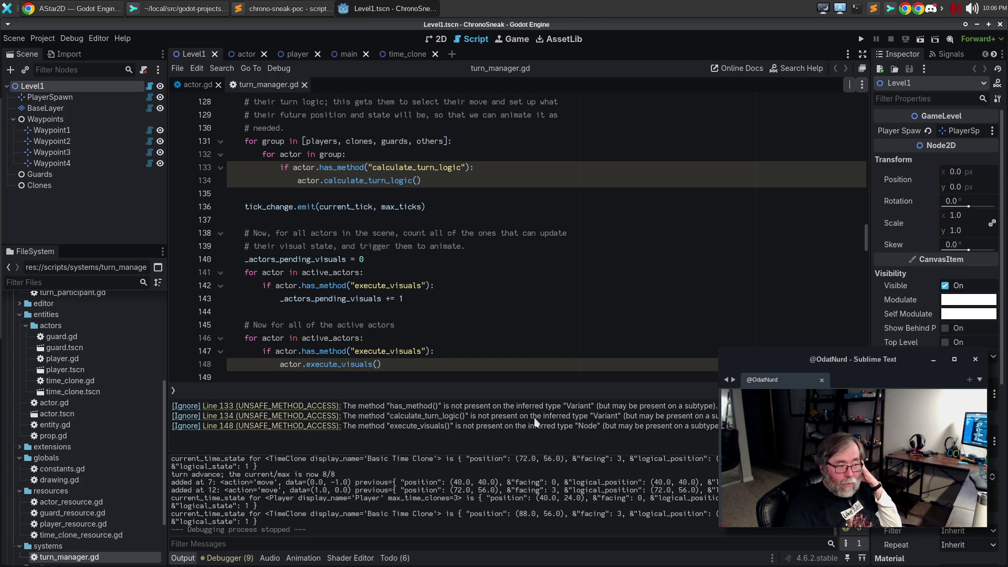
- Jump to the Line 148 warning in turn_manager.gd and read upward to the array declarations on line 105
{"action": "double_click", "coordinate": [426, 426]}
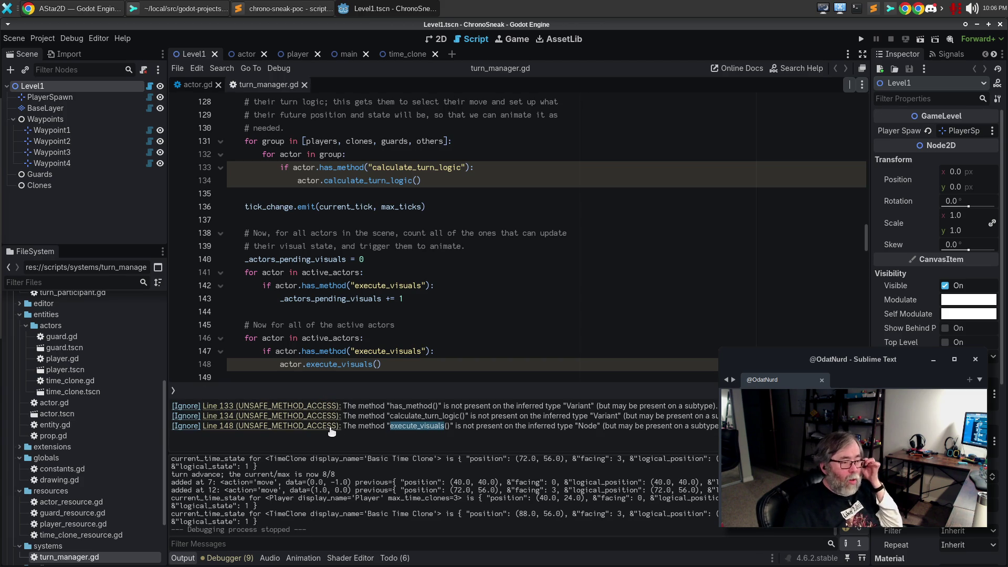
{"action": "double_click", "coordinate": [374, 427]}
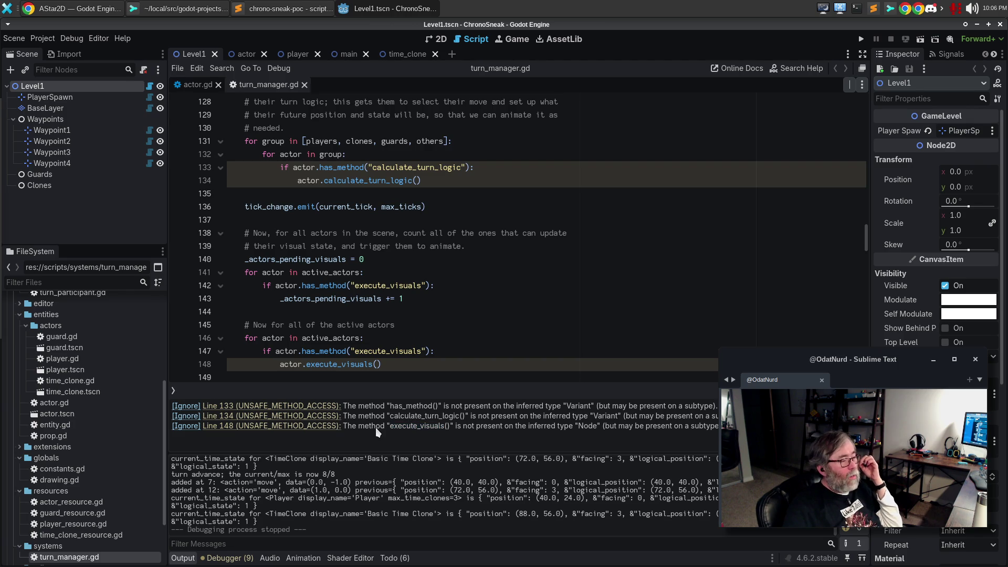
{"action": "left_click", "coordinate": [322, 427]}
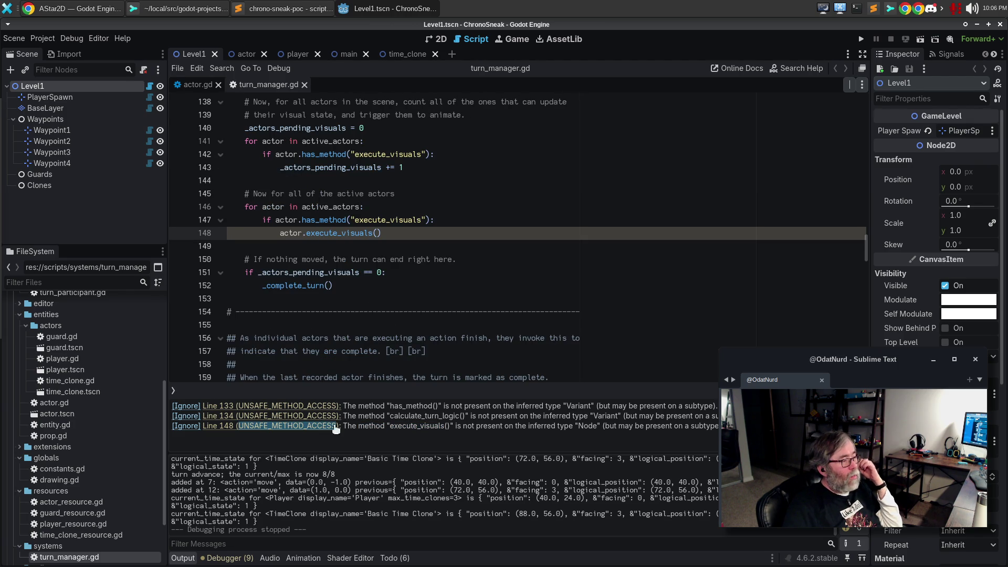
{"action": "left_click", "coordinate": [465, 271]}
{"action": "scroll", "coordinate": [457, 257], "scroll_direction": "up", "scroll_amount": 1}
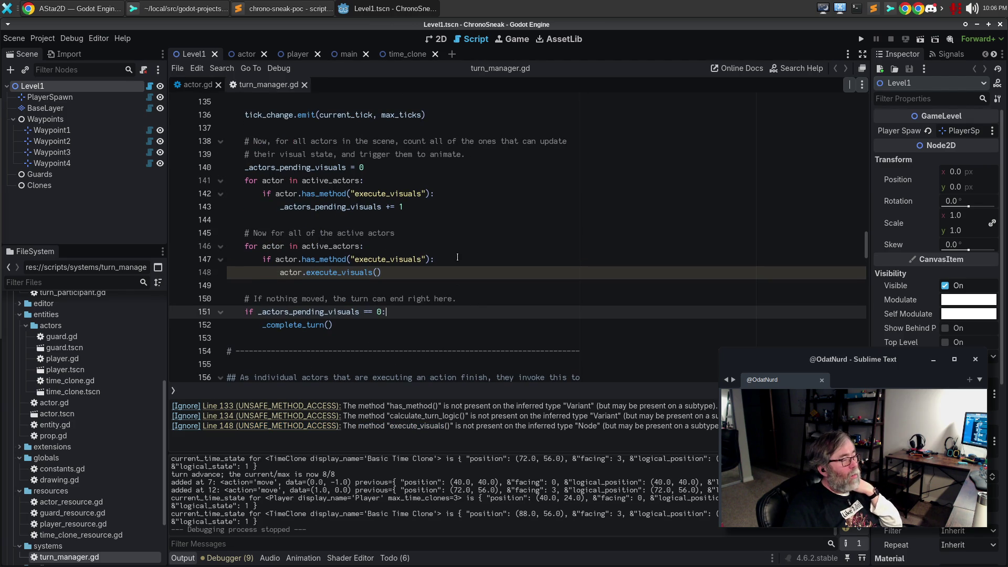
{"action": "left_click", "coordinate": [287, 248]}
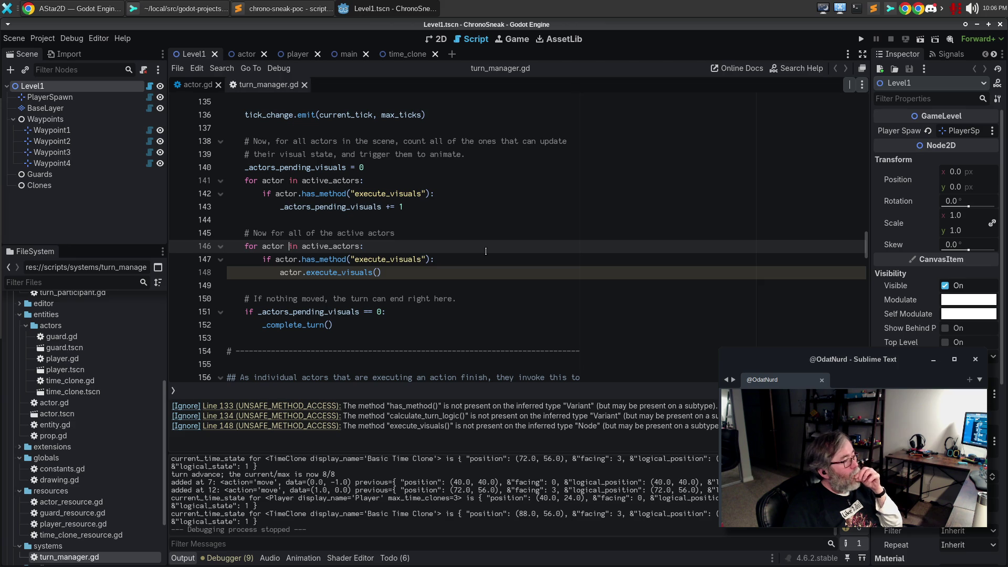
{"action": "scroll", "coordinate": [483, 312], "scroll_direction": "up", "scroll_amount": 4}
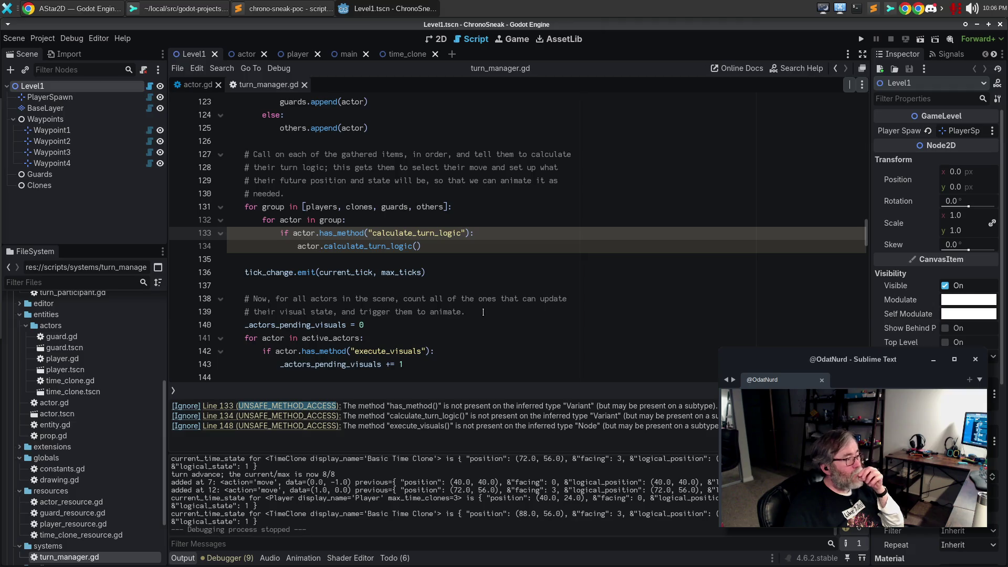
{"action": "left_click", "coordinate": [483, 312]}
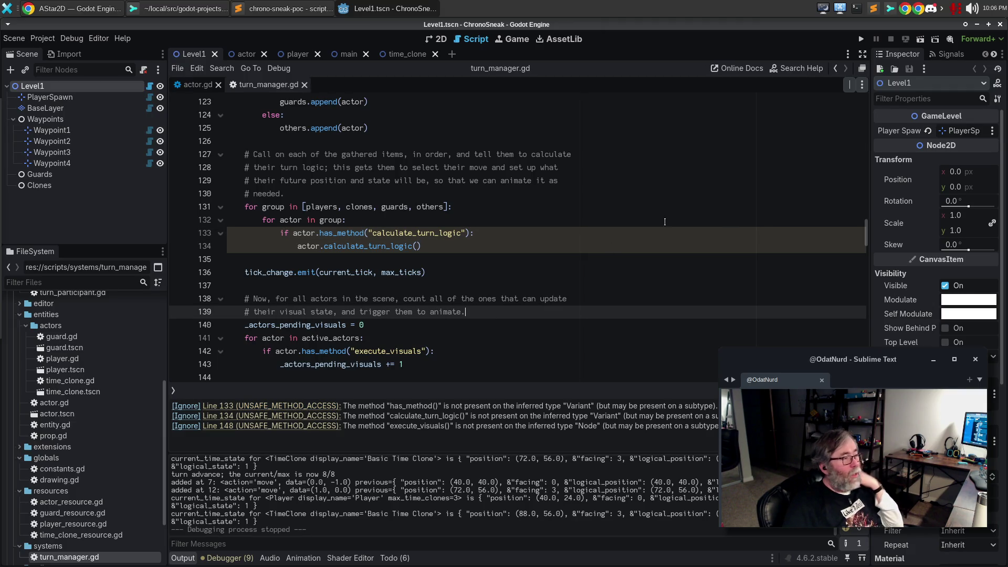
{"action": "scroll", "coordinate": [417, 221], "scroll_direction": "up", "scroll_amount": 5}
{"action": "scroll", "coordinate": [393, 221], "scroll_direction": "up", "scroll_amount": 5}
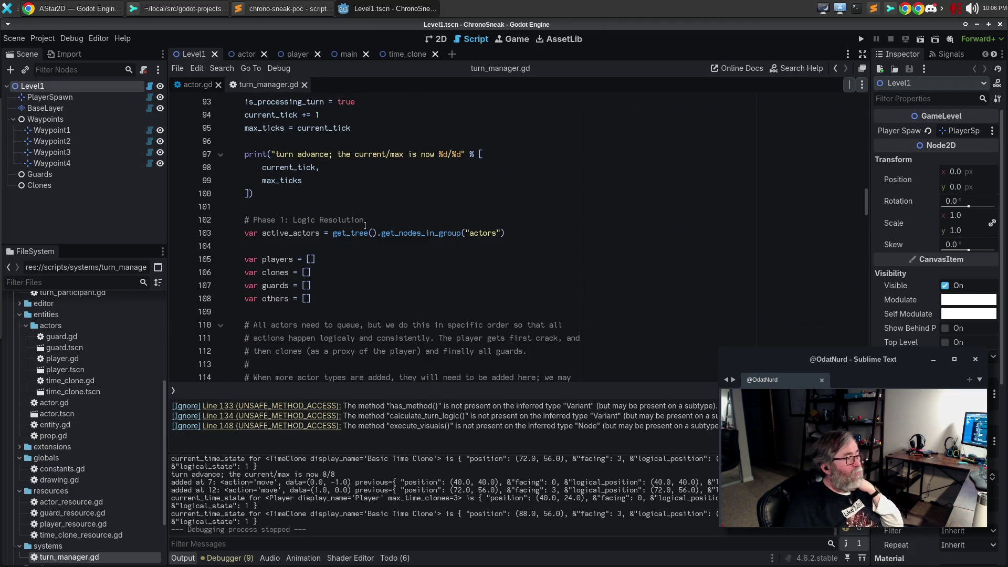
{"action": "left_click", "coordinate": [293, 259]}
- Annotate the players, clones, guards and others arrays as ': Array[Actor]' with four carets
{"action": "left_click", "coordinate": [294, 273]}
{"action": "left_click", "coordinate": [294, 259], "text": "alt"}
{"action": "left_click", "coordinate": [290, 285], "text": "alt"}
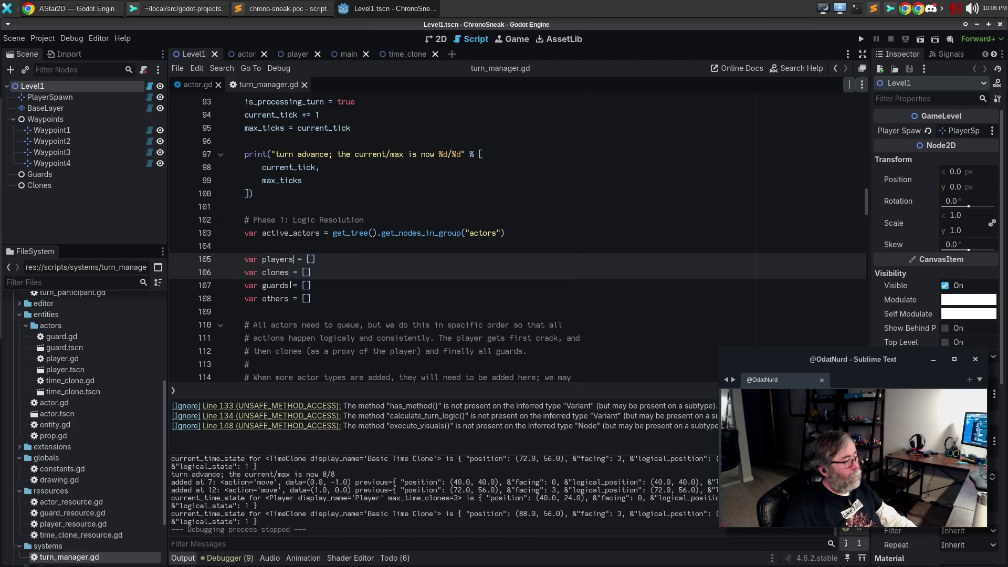
{"action": "left_click", "coordinate": [290, 285], "text": "alt"}
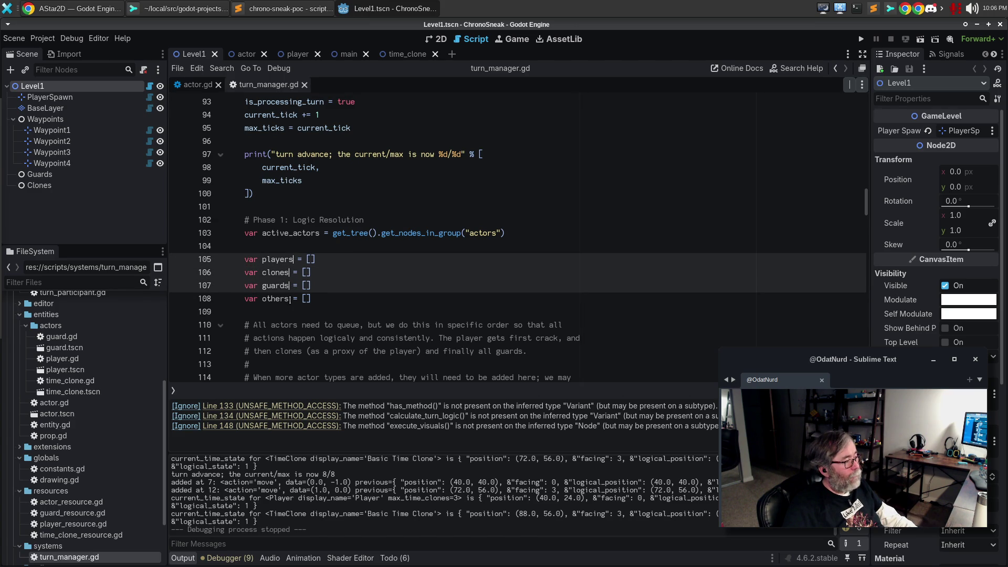
{"action": "left_click", "coordinate": [291, 298], "text": "alt"}
{"action": "key", "text": "Right"}
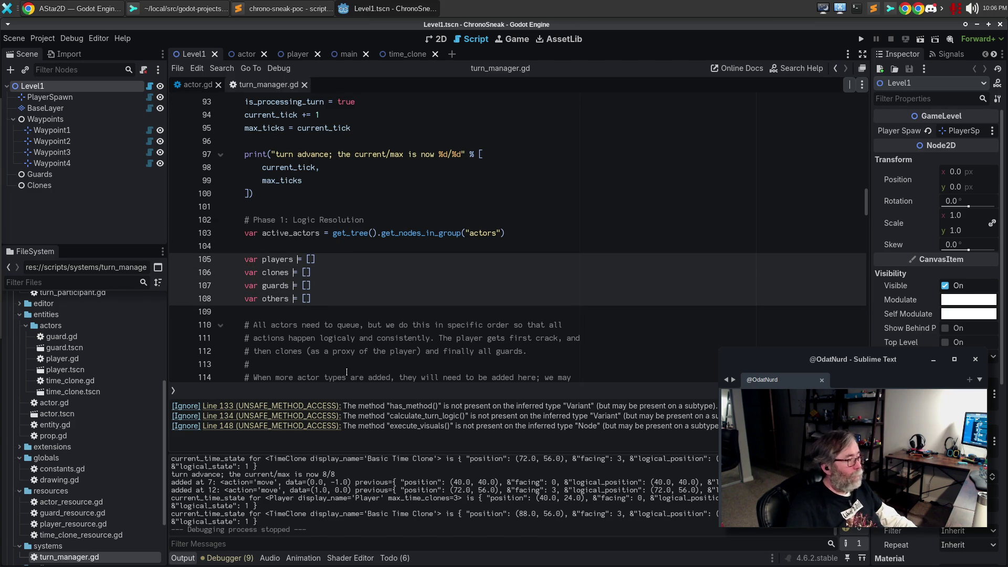
{"action": "type", "text": ": "}
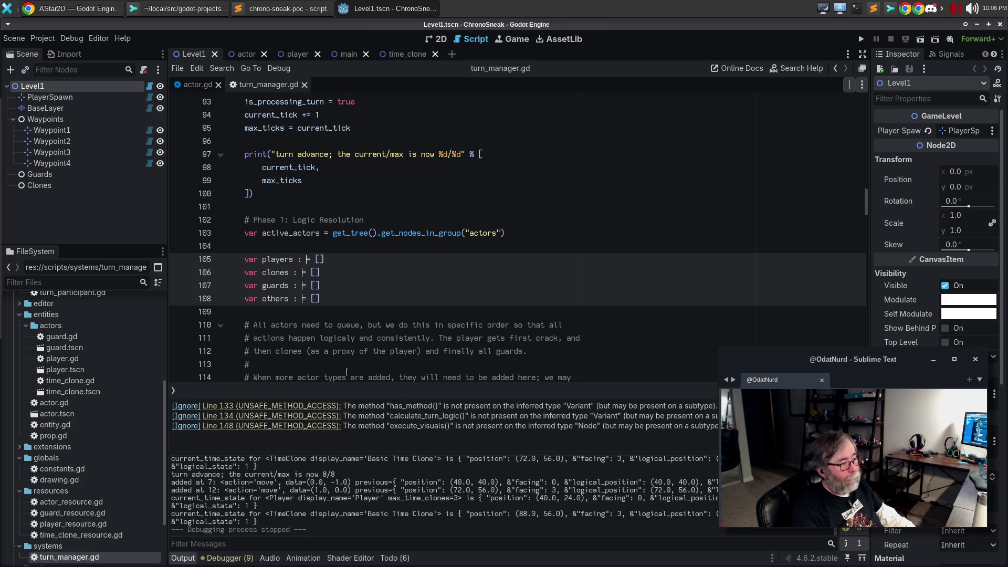
{"action": "type", "text": "Array"}
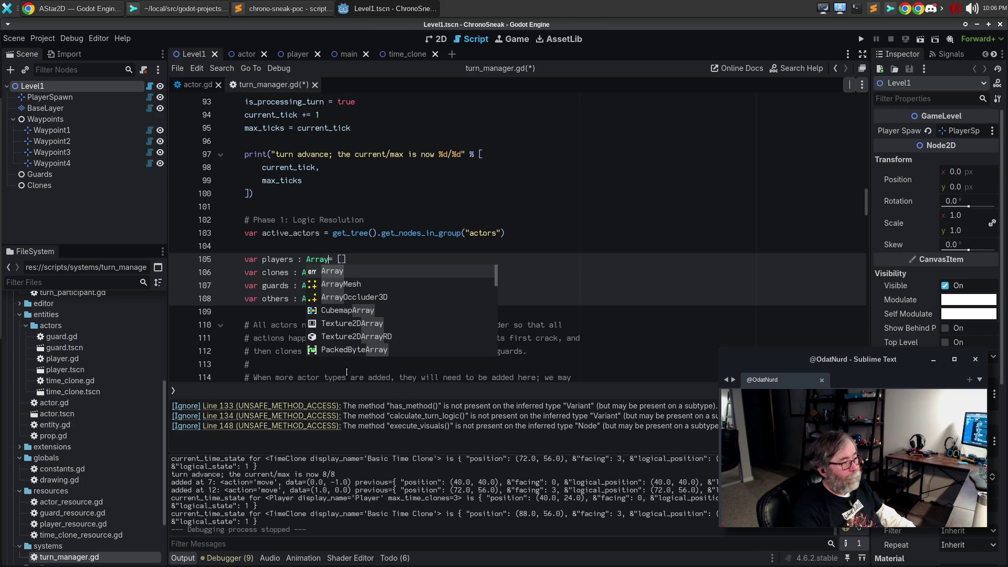
{"action": "type", "text": "[Actor"}
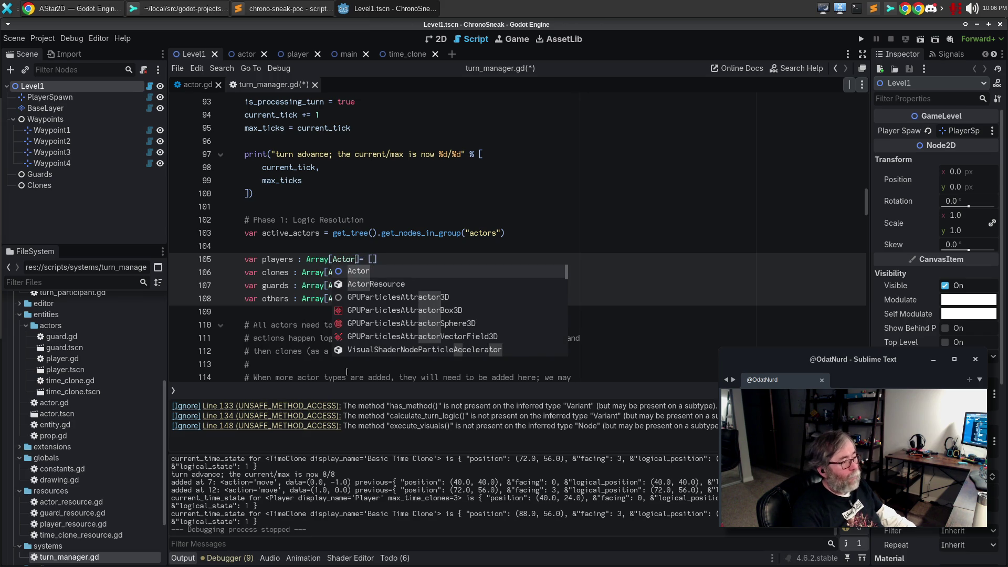
{"action": "key", "text": "Escape"}
{"action": "key", "text": "Escape"}
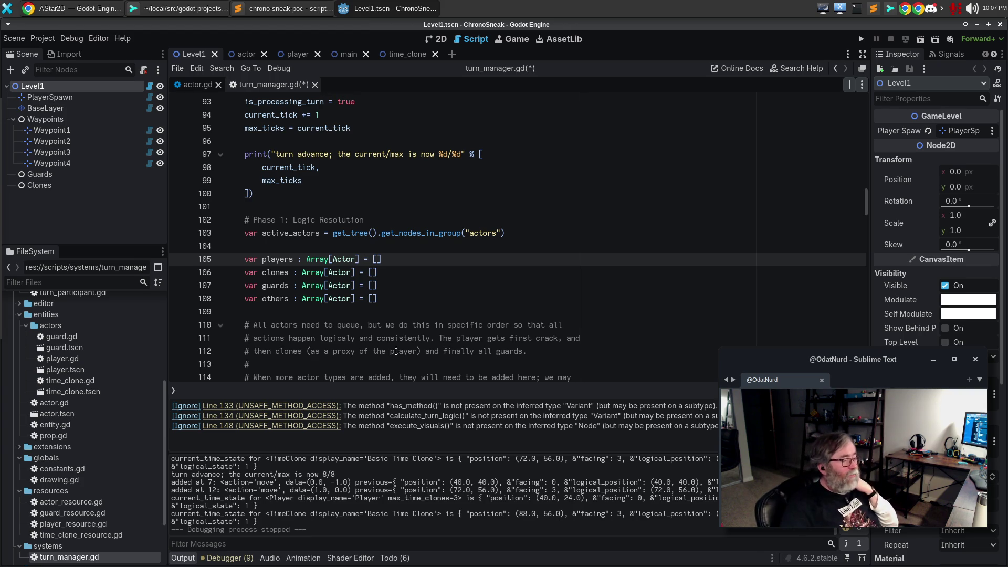
{"action": "left_click", "coordinate": [427, 324]}
- Type active_actors as Array[Actor] on line 103 and append 'as Array[Actor]' to its assignment
{"action": "scroll", "coordinate": [465, 296], "scroll_direction": "down", "scroll_amount": 2}
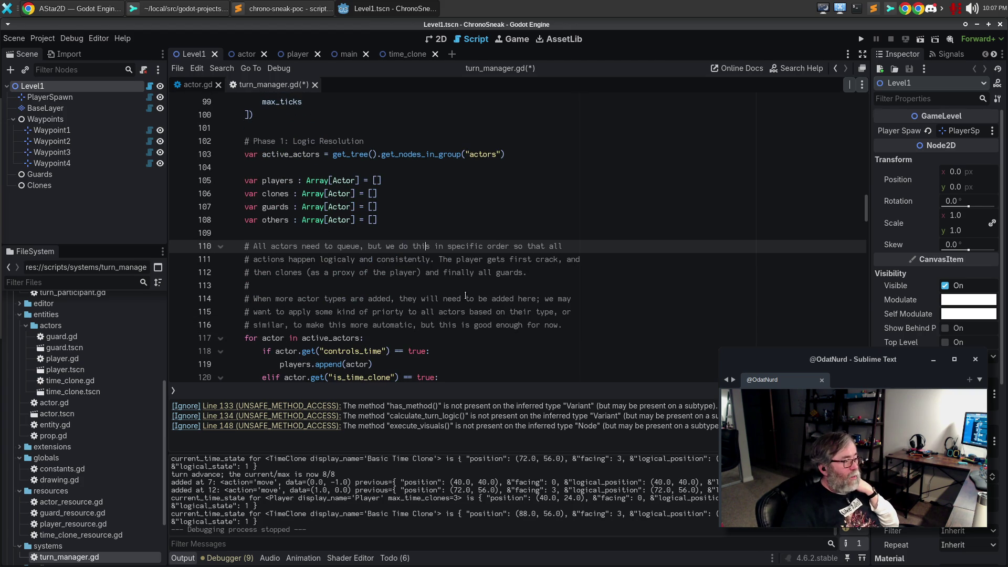
{"action": "scroll", "coordinate": [465, 295], "scroll_direction": "up", "scroll_amount": 3}
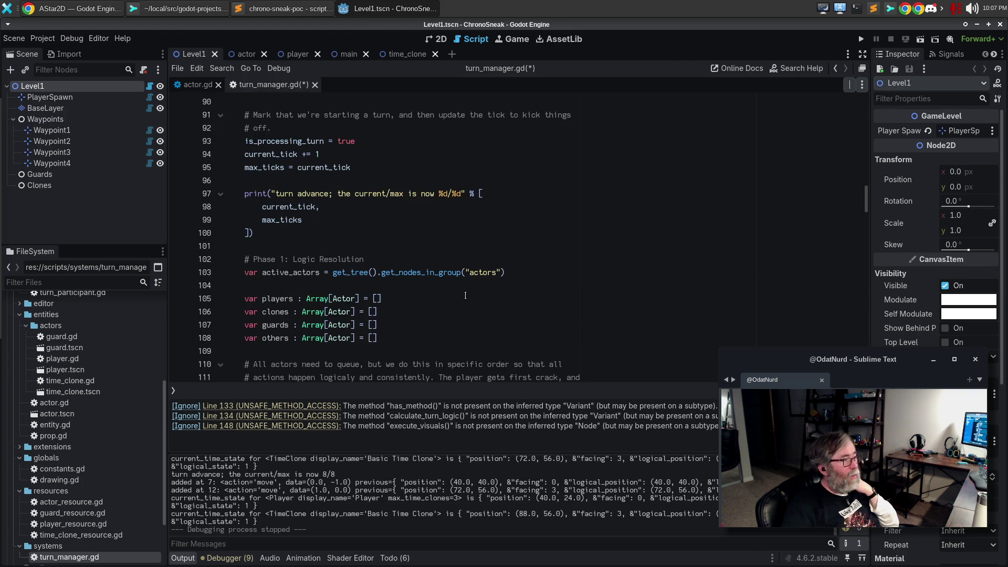
{"action": "left_click", "coordinate": [321, 273]}
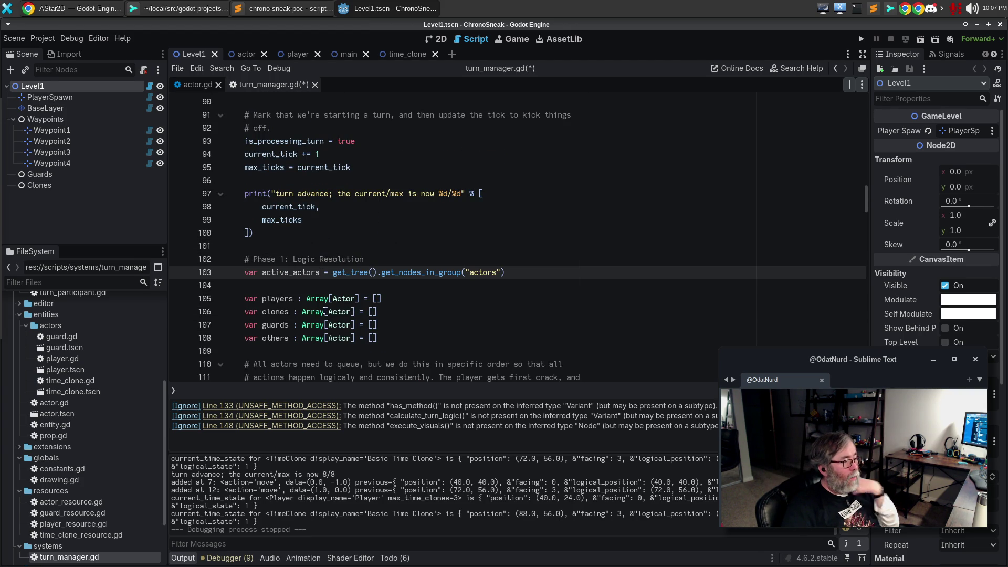
{"action": "type", "text": ": Array"}
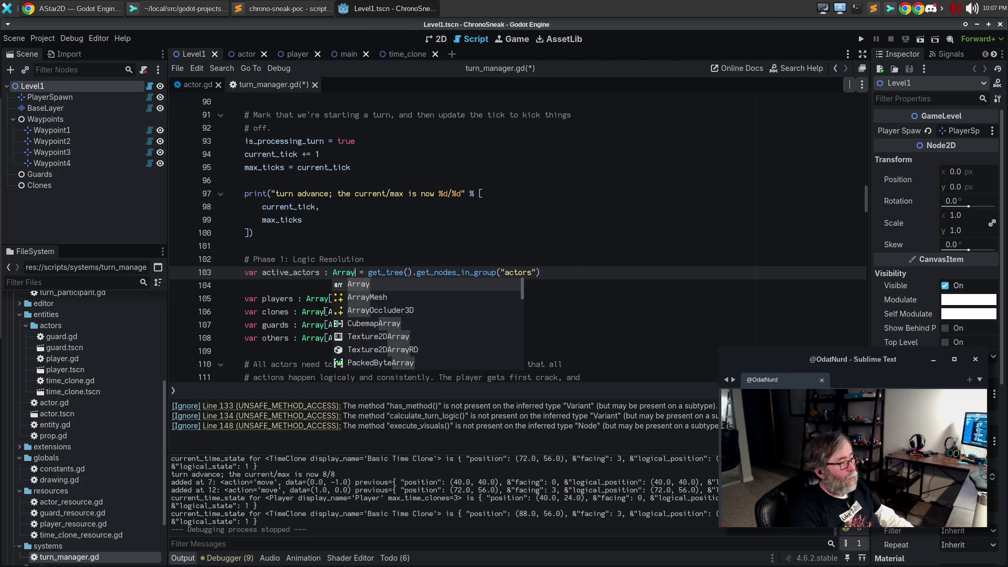
{"action": "key", "text": "Escape"}
{"action": "type", "text": "[Axt"}
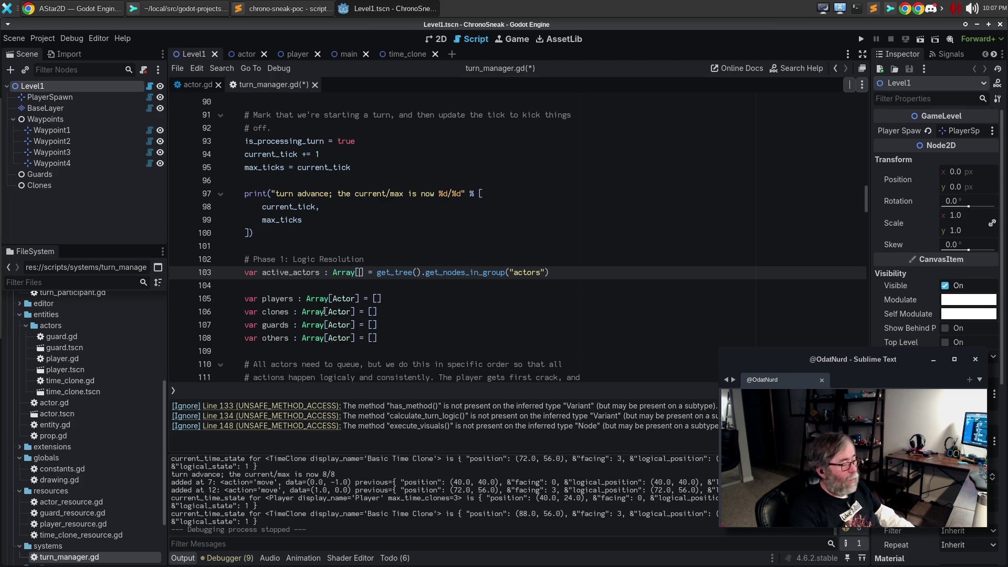
{"action": "key", "text": "BackSpace"}
{"action": "key", "text": "BackSpace"}
{"action": "type", "text": "ct"}
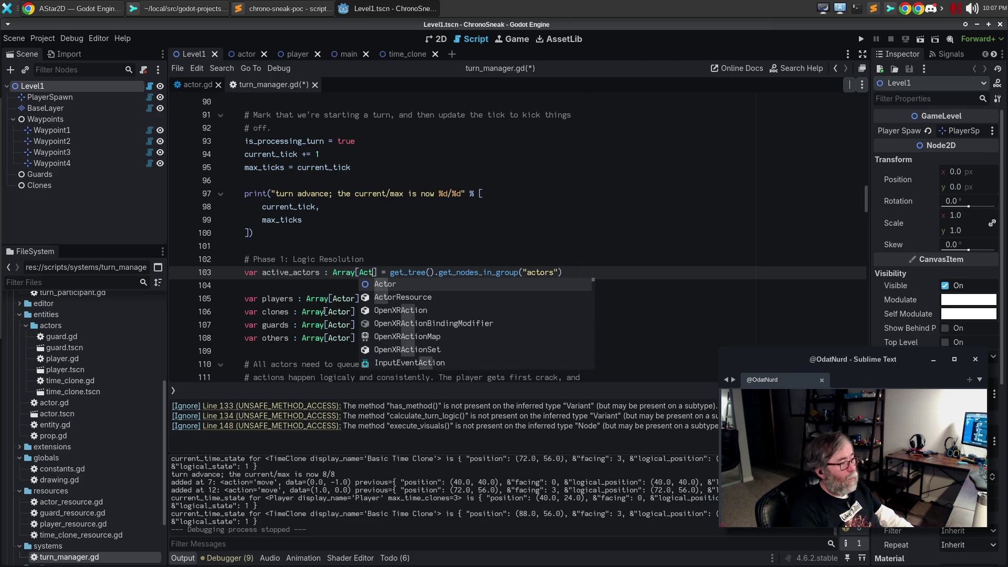
{"action": "type", "text": "or"}
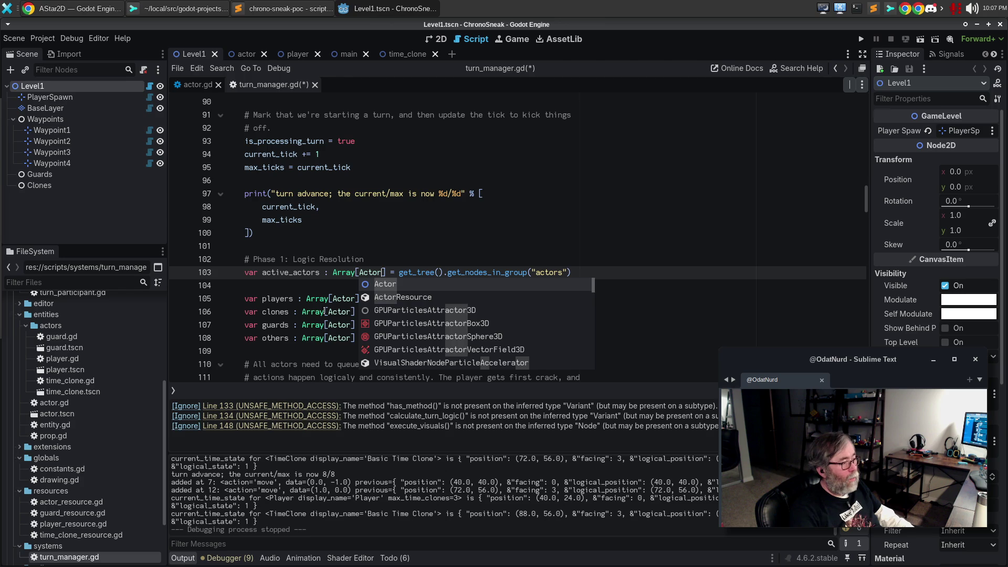
{"action": "key", "text": "Escape"}
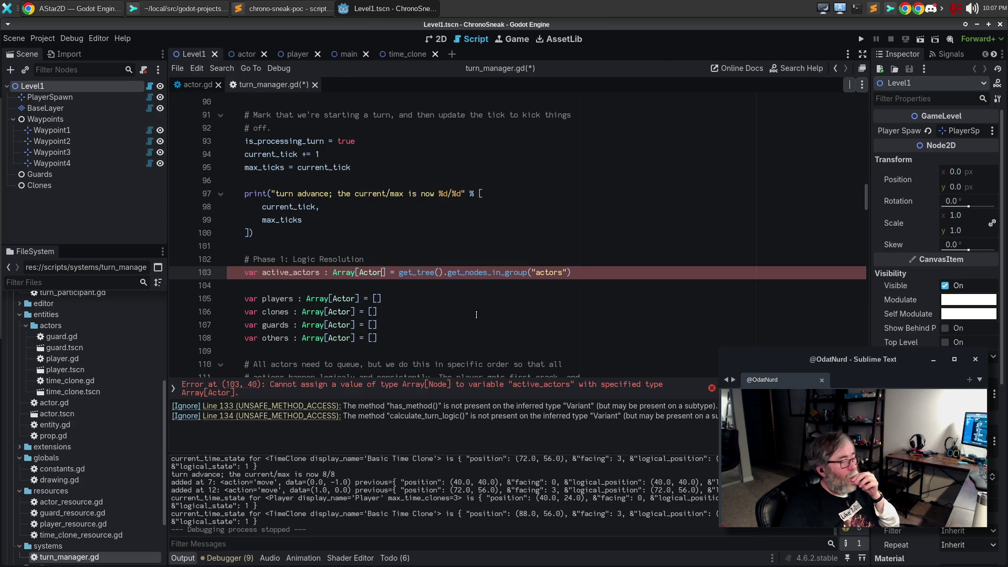
{"action": "left_click", "coordinate": [593, 273]}
{"action": "type", "text": "as Arr"}
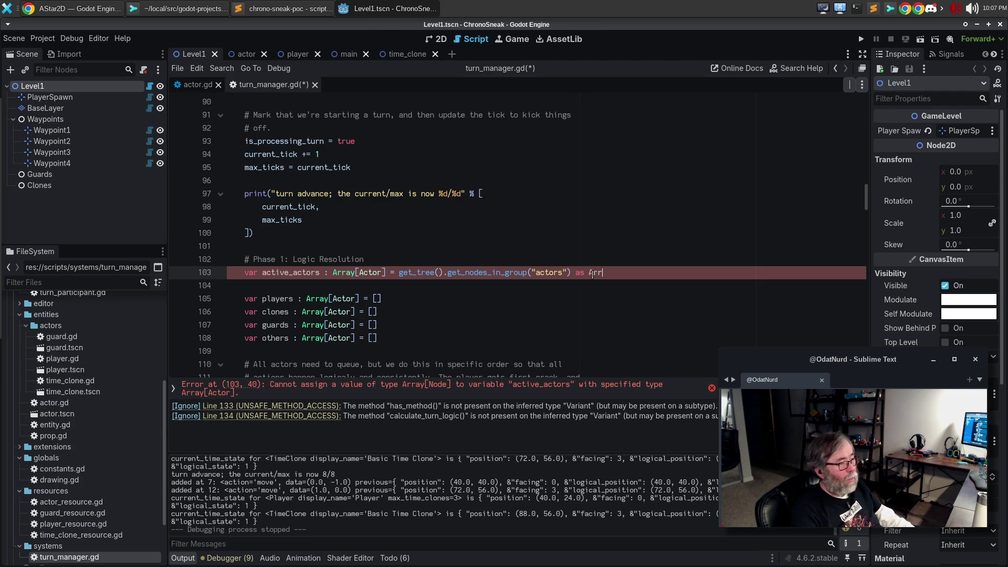
{"action": "type", "text": "ay[Actor"}
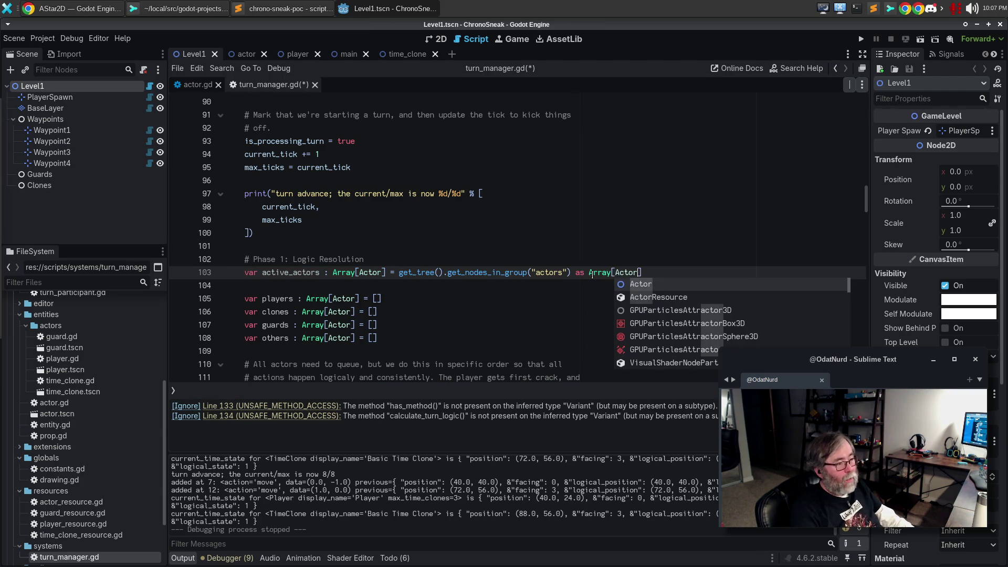
{"action": "type", "text": "]"}
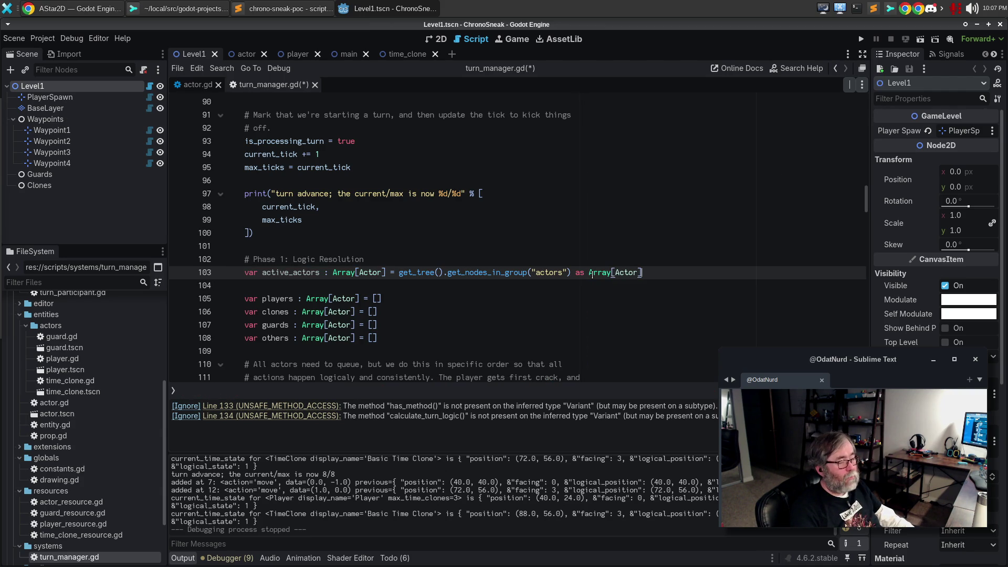
- Check the remaining line 134 warning and select the players array's type annotation
{"action": "key", "text": "Down"}
{"action": "key", "text": "Down"}
{"action": "key", "text": "Down"}
{"action": "scroll", "coordinate": [515, 316], "scroll_direction": "down", "scroll_amount": 3}
{"action": "scroll", "coordinate": [515, 316], "scroll_direction": "down", "scroll_amount": 1}
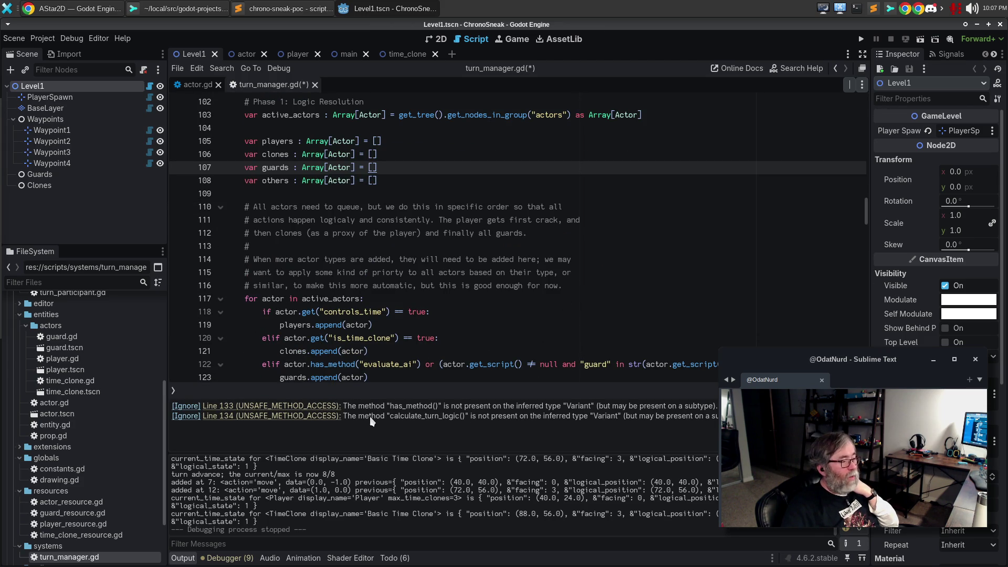
{"action": "left_click", "coordinate": [335, 417]}
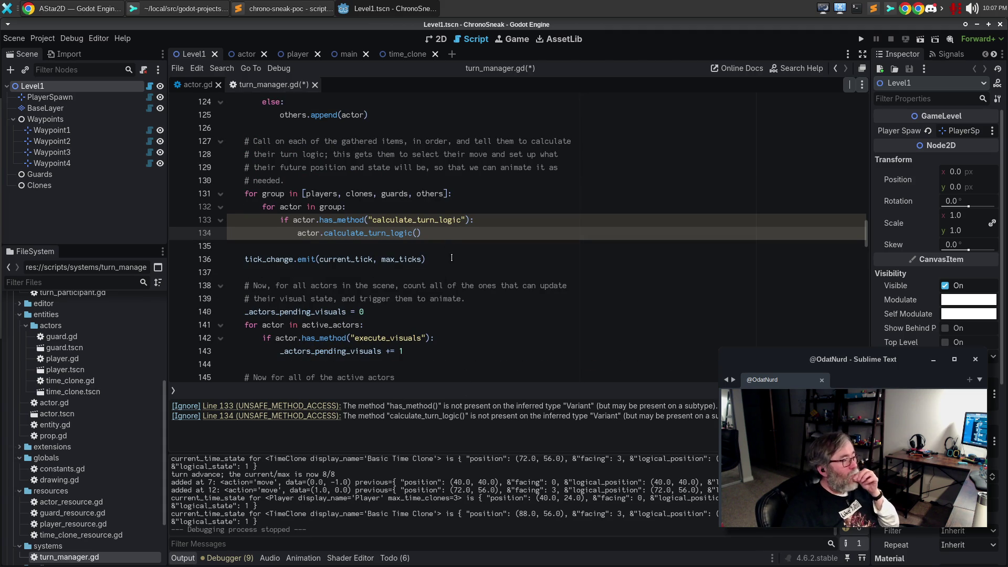
{"action": "scroll", "coordinate": [452, 258], "scroll_direction": "up", "scroll_amount": 2}
{"action": "left_click", "coordinate": [399, 273]}
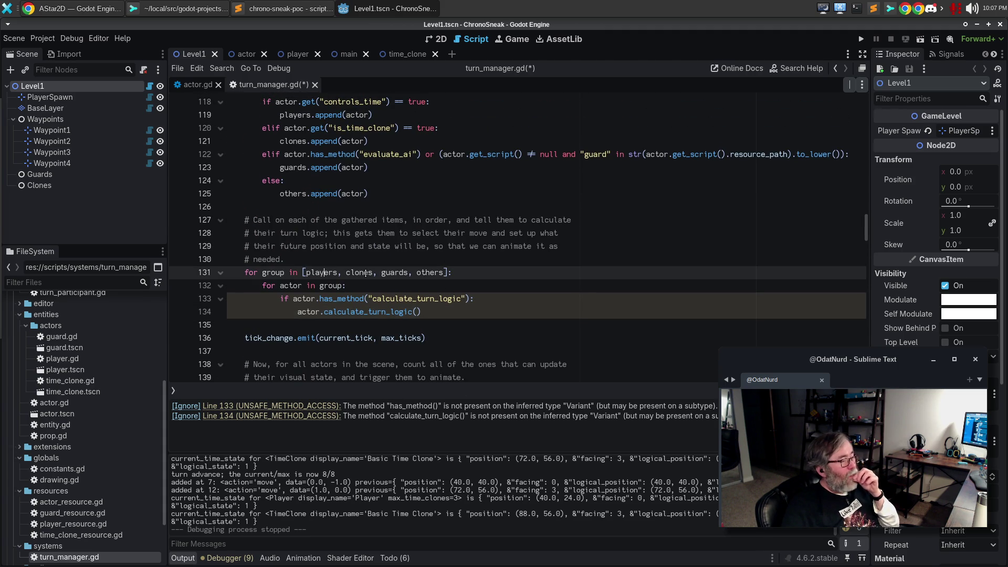
{"action": "scroll", "coordinate": [452, 265], "scroll_direction": "up", "scroll_amount": 8}
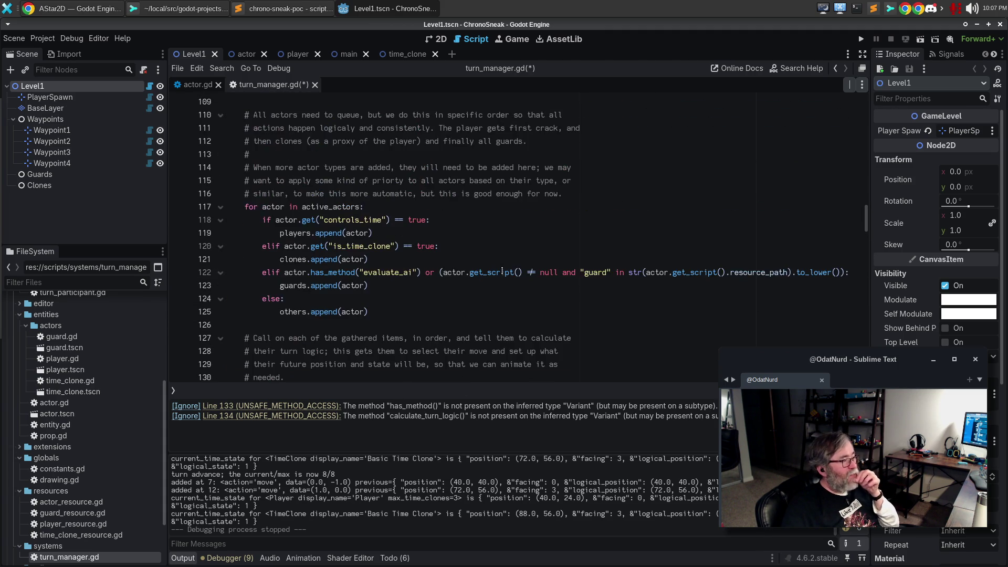
{"action": "left_click_drag", "start_coordinate": [296, 246], "coordinate": [360, 245]}
- Delete the ': Array[Actor]' annotations from all four arrays and save turn_manager.gd
{"action": "key", "text": "ctrl+d"}
{"action": "key", "text": "ctrl+d"}
{"action": "key", "text": "ctrl+d"}
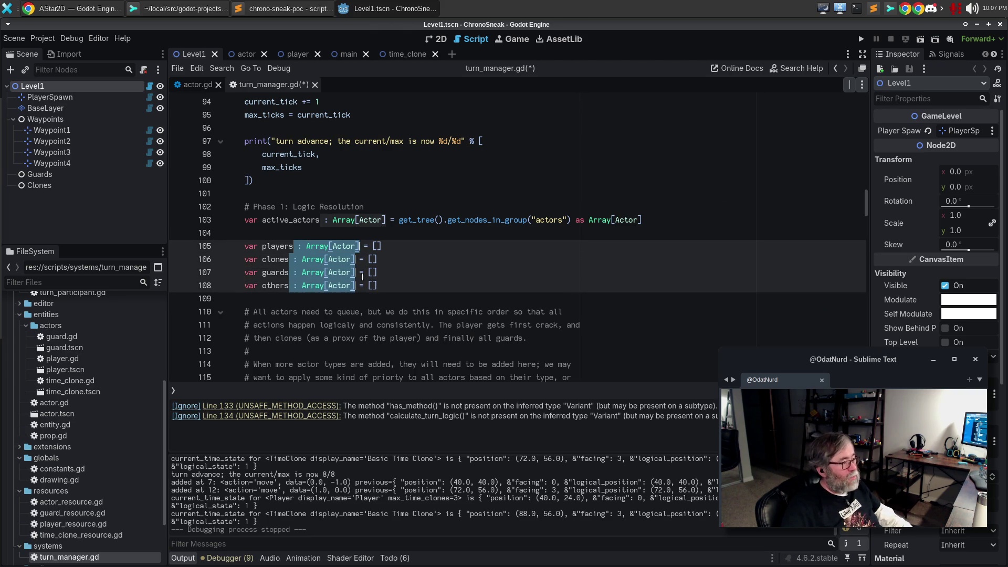
{"action": "key", "text": "Delete"}
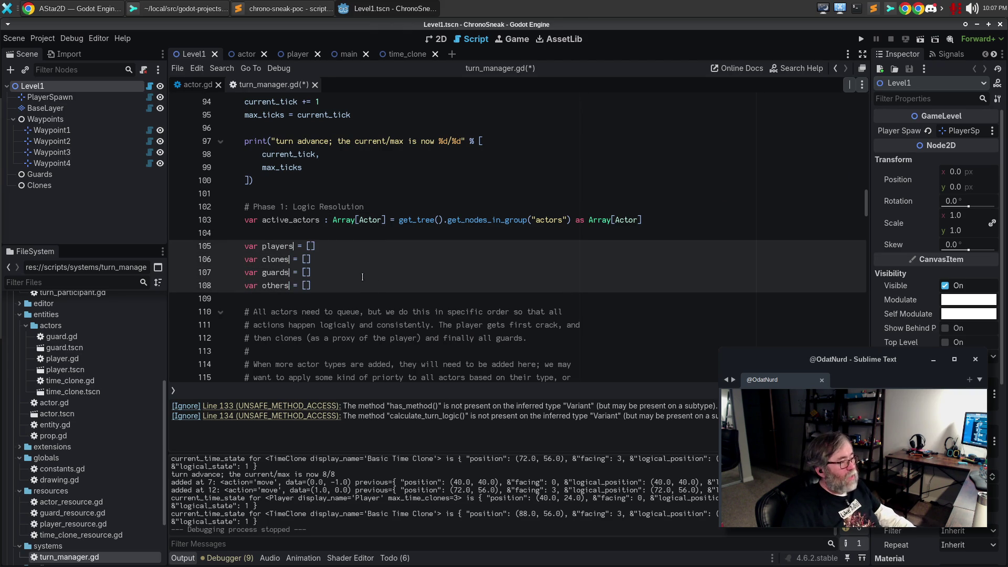
{"action": "key", "text": "ctrl+s"}
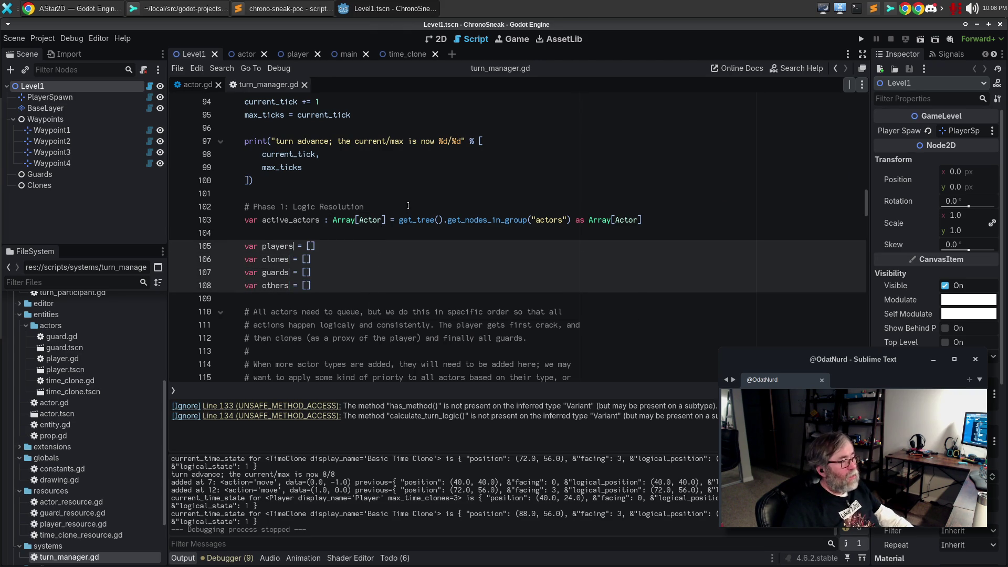
- Replace the Phase 1 comment with a two-line note that actors add themselves to the group when instantiated
{"action": "left_click_drag", "start_coordinate": [406, 210], "coordinate": [254, 208]}
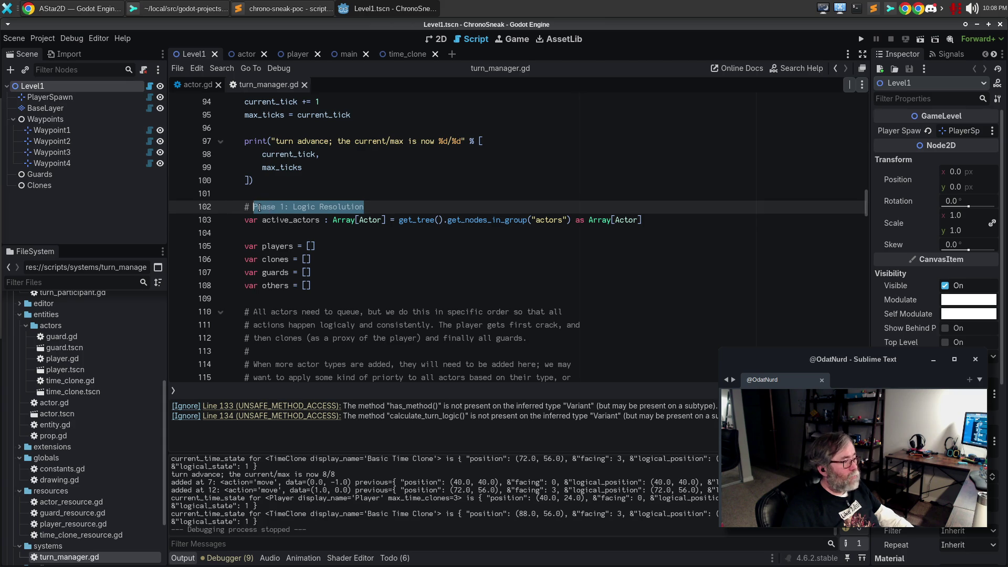
{"action": "type", "text": "Gather t"}
{"action": "type", "text": "he complete list of a"}
{"action": "type", "text": "ctor nodes"}
{"action": "type", "text": "; actors add them"}
{"action": "type", "text": "selves to the g"}
{"action": "type", "text": "roup"}
{"action": "key", "text": "Return"}
{"action": "type", "text": "# group when they are instantiated."}
{"action": "key", "text": "alt+q"}
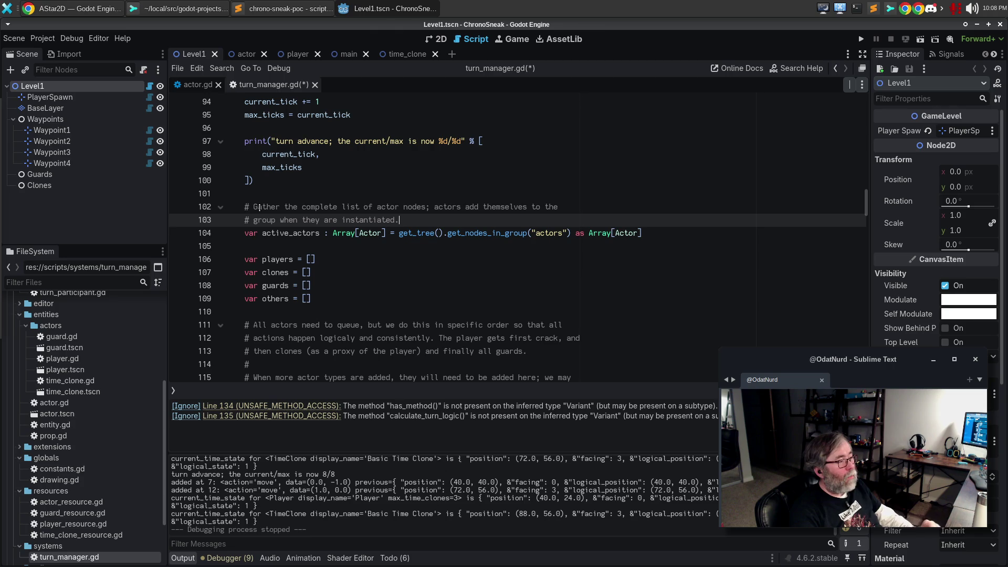
{"action": "left_click", "coordinate": [361, 266]}
{"action": "scroll", "coordinate": [340, 232], "scroll_direction": "down", "scroll_amount": 4}
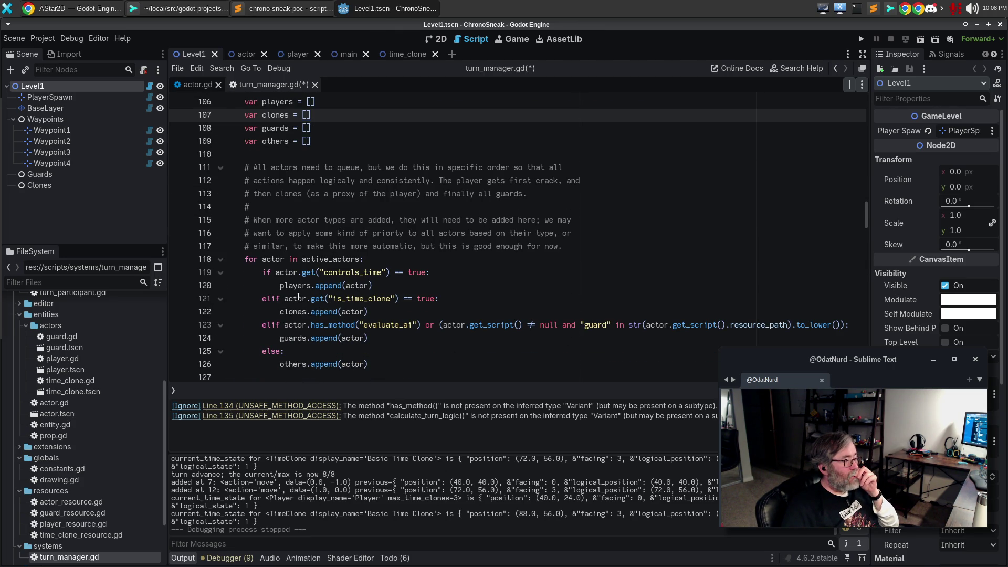
{"action": "mouse_move", "coordinate": [292, 286]}
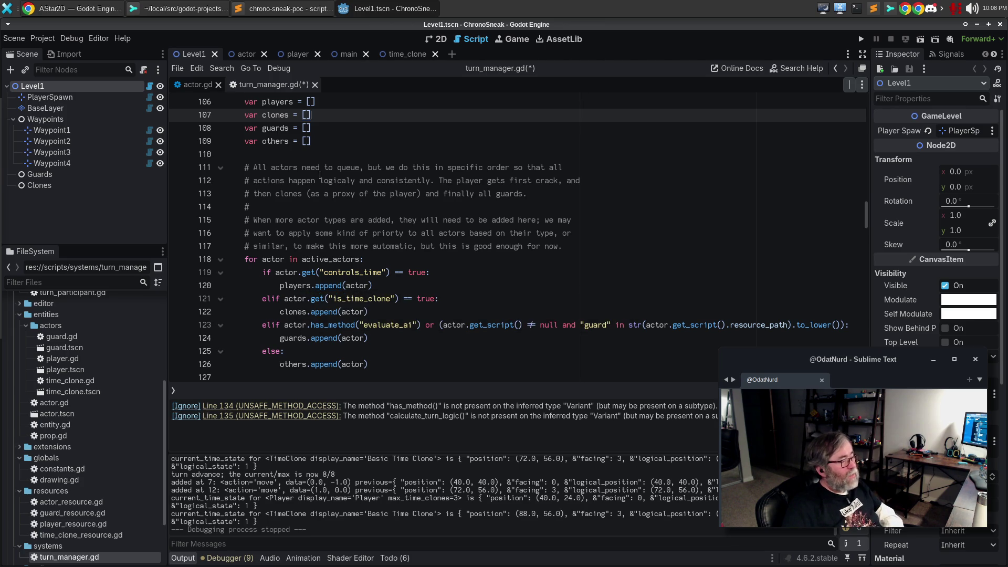
{"action": "scroll", "coordinate": [314, 160], "scroll_direction": "up", "scroll_amount": 1}
{"action": "left_click", "coordinate": [298, 141]}
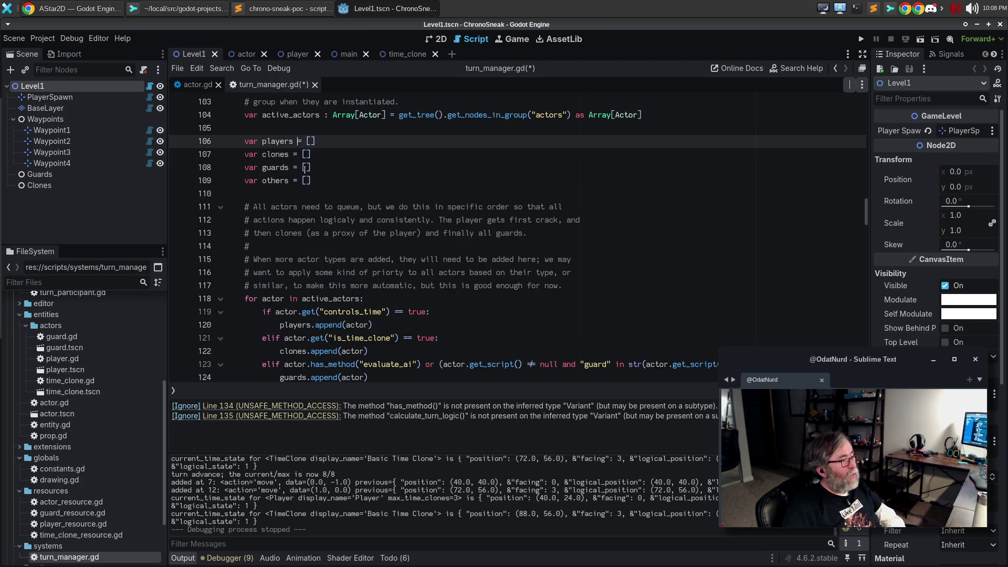
{"action": "type", "text": ": Array[Acto"}
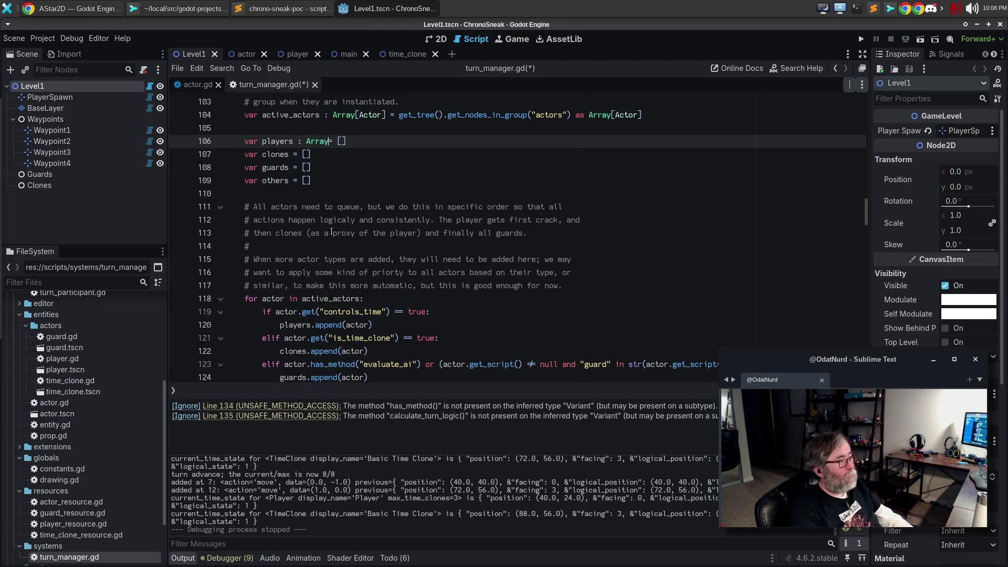
{"action": "type", "text": "r]"}
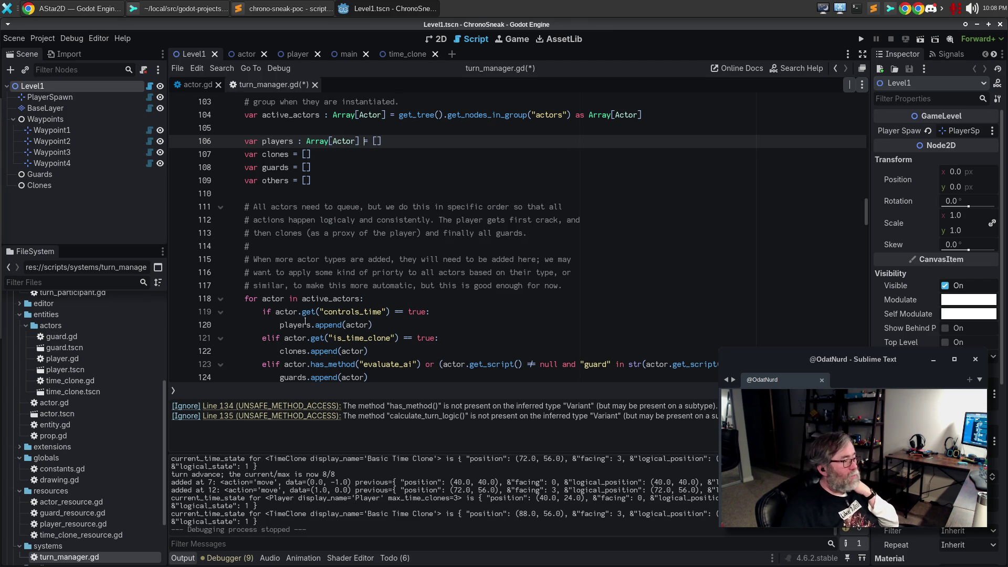
{"action": "mouse_move", "coordinate": [295, 326]}
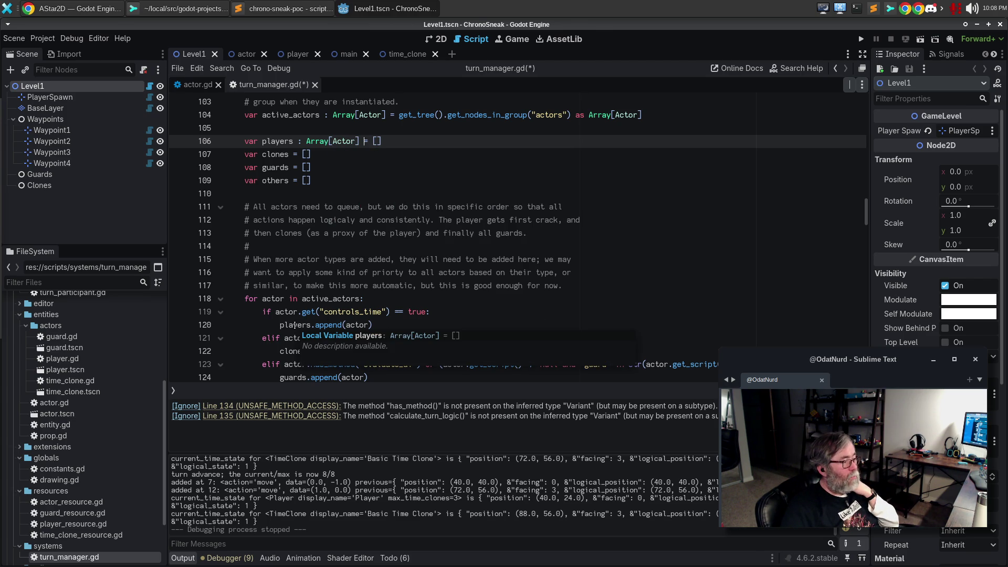
{"action": "left_click", "coordinate": [318, 258]}
{"action": "left_click_drag", "start_coordinate": [298, 141], "coordinate": [359, 140]}
{"action": "key", "text": "ctrl+c"}
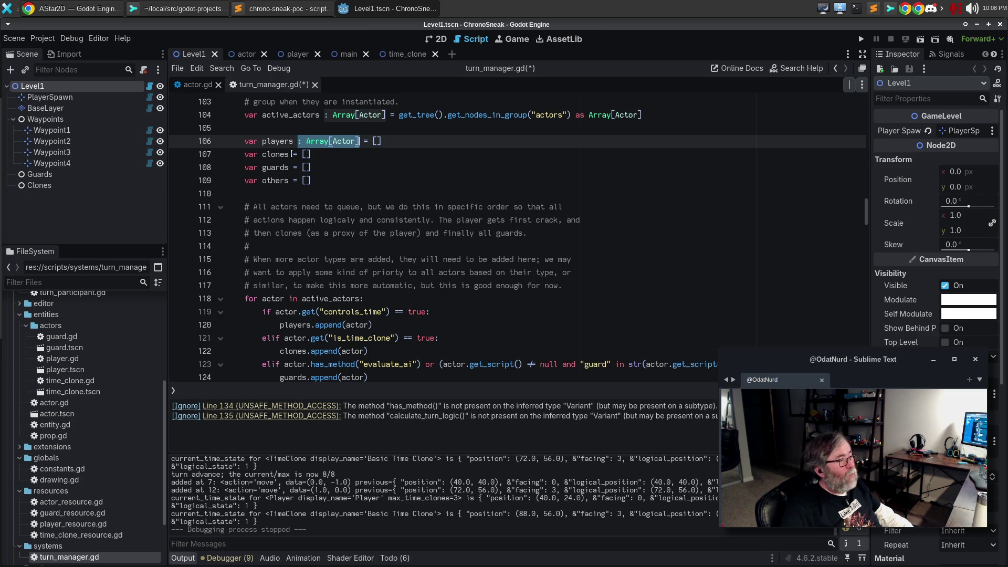
{"action": "left_click", "coordinate": [292, 154]}
{"action": "left_click", "coordinate": [292, 167], "text": "alt"}
{"action": "left_click", "coordinate": [293, 180], "text": "alt"}
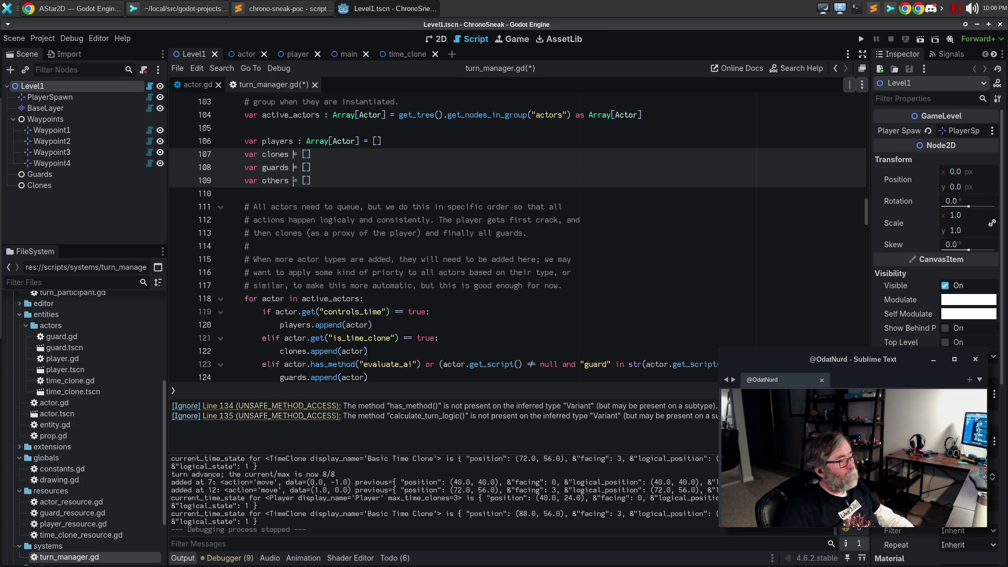
{"action": "key", "text": "ctrl+v"}
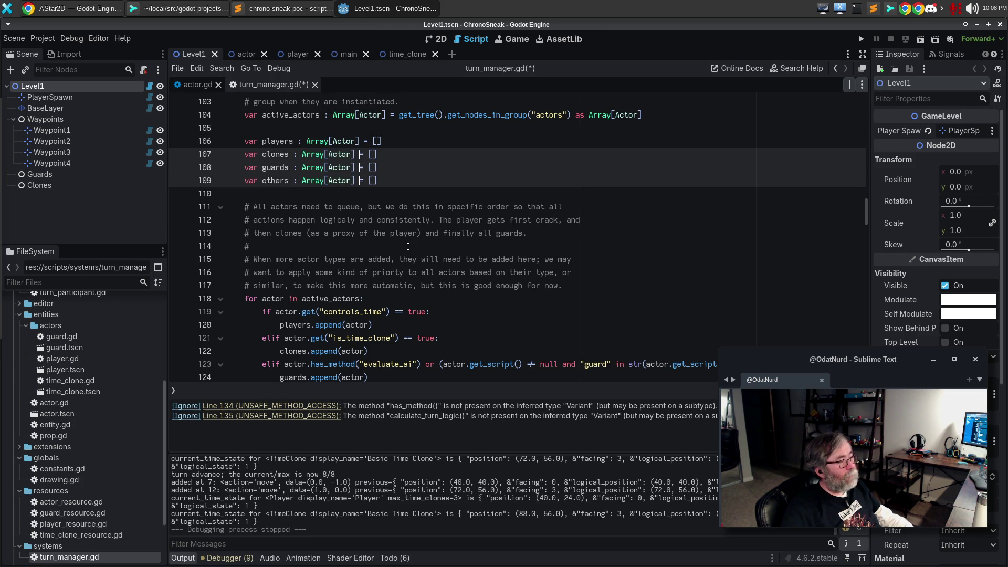
{"action": "key", "text": "Escape"}
{"action": "key", "text": "ctrl+s"}
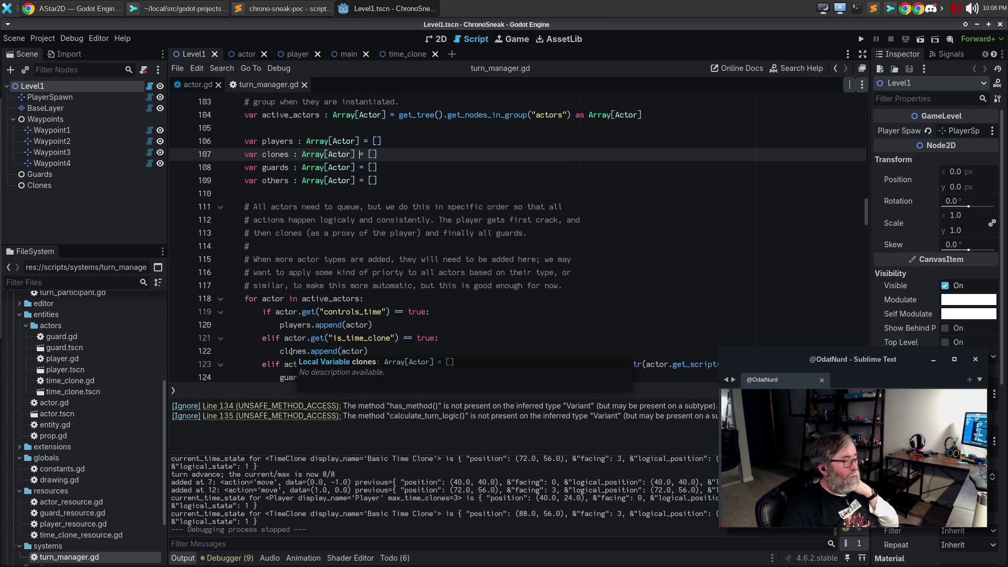
{"action": "scroll", "coordinate": [376, 269], "scroll_direction": "down", "scroll_amount": 3}
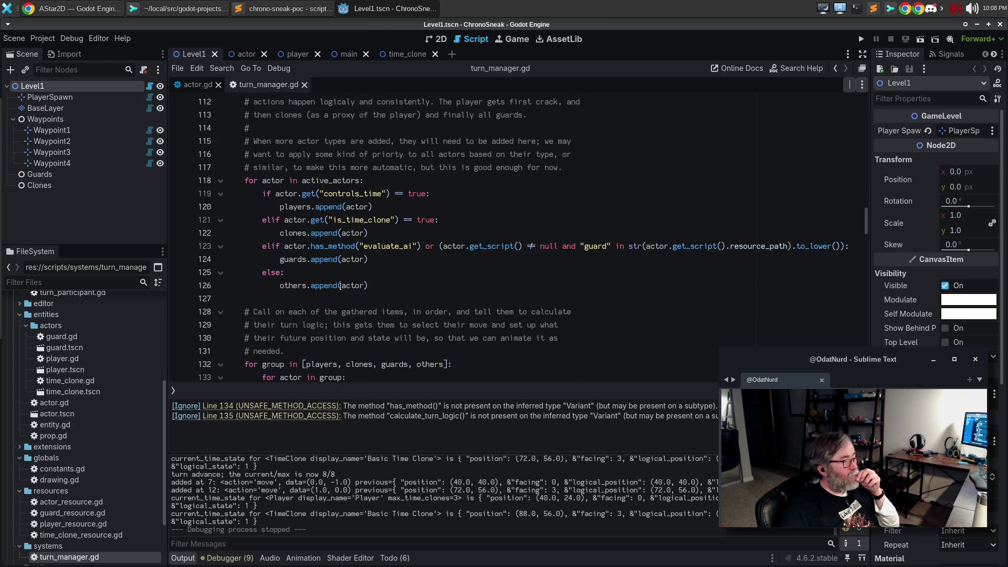
{"action": "scroll", "coordinate": [374, 270], "scroll_direction": "down", "scroll_amount": 2}
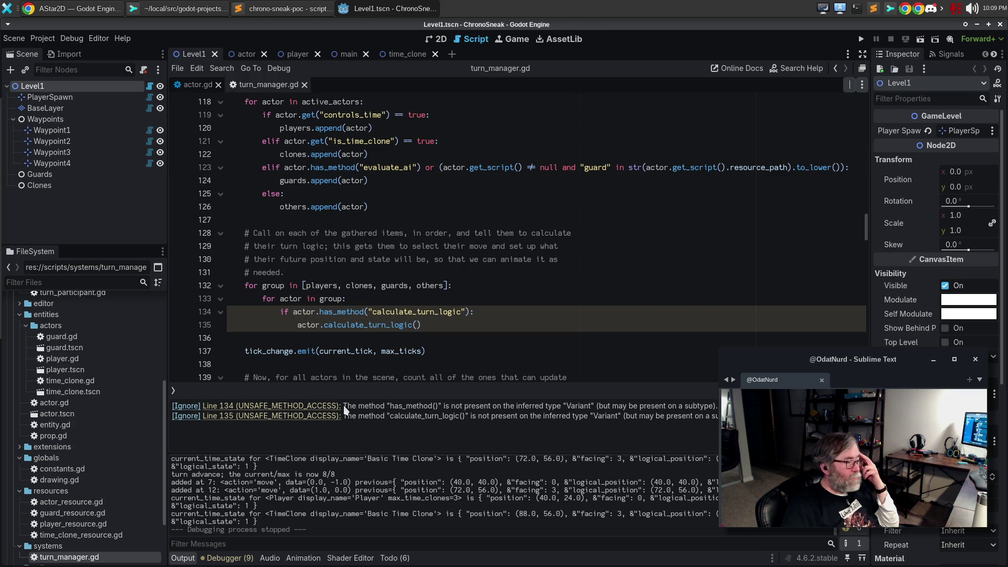
- Annotate the inner loop variable actor on line 133 with ': Actor'
{"action": "scroll", "coordinate": [390, 358], "scroll_direction": "down", "scroll_amount": 2}
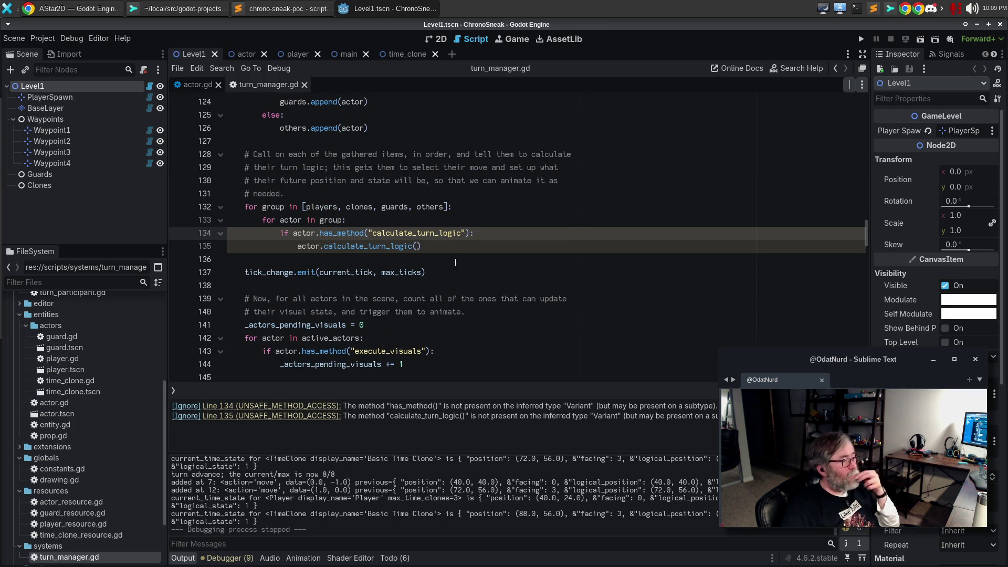
{"action": "left_click", "coordinate": [473, 252]}
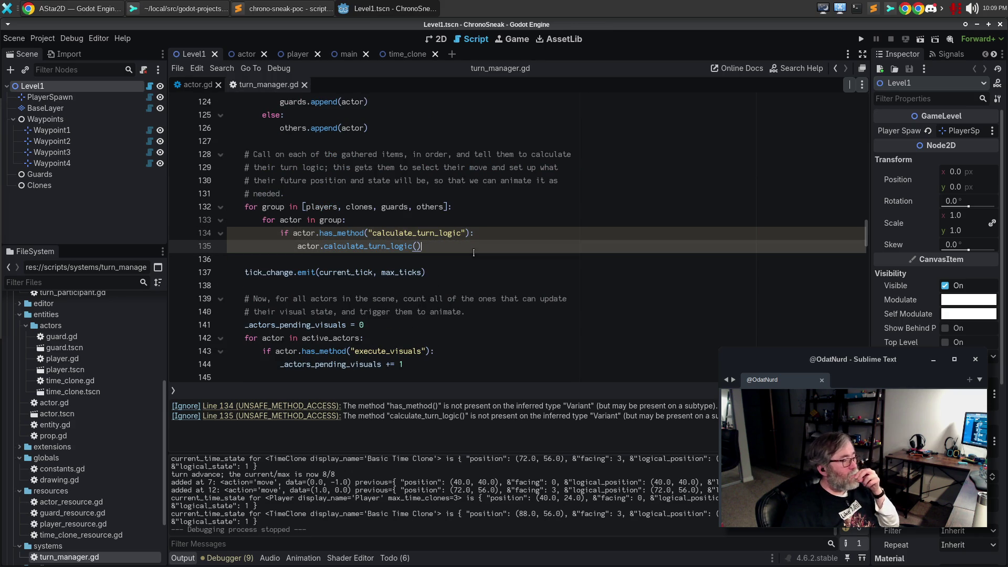
{"action": "left_click", "coordinate": [304, 221]}
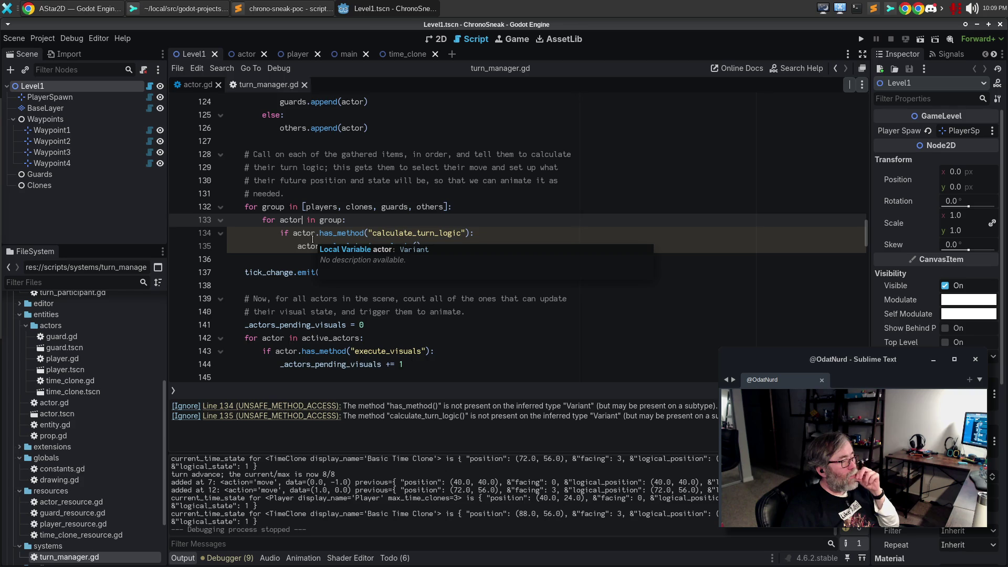
{"action": "type", "text": ": Actor"}
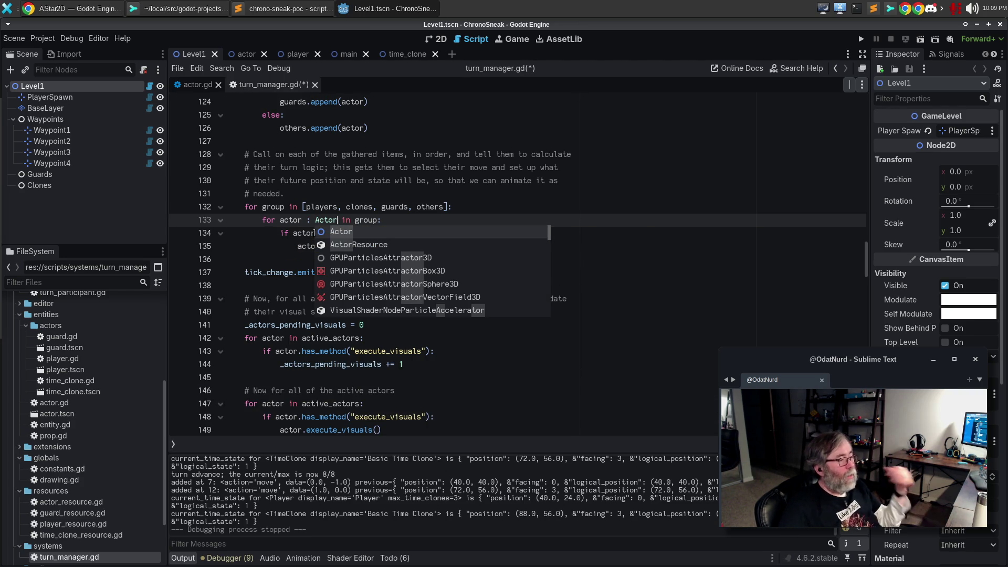
{"action": "left_click", "coordinate": [427, 285]}
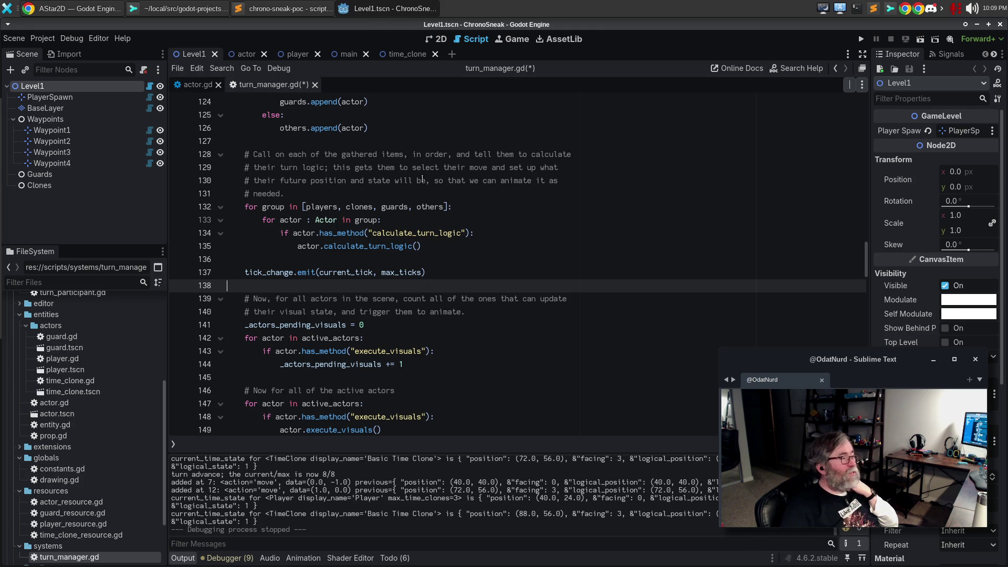
- Remove the Actor annotation from line 133 and type group on line 132 as ': Array[Actor]'
{"action": "left_click", "coordinate": [271, 207]}
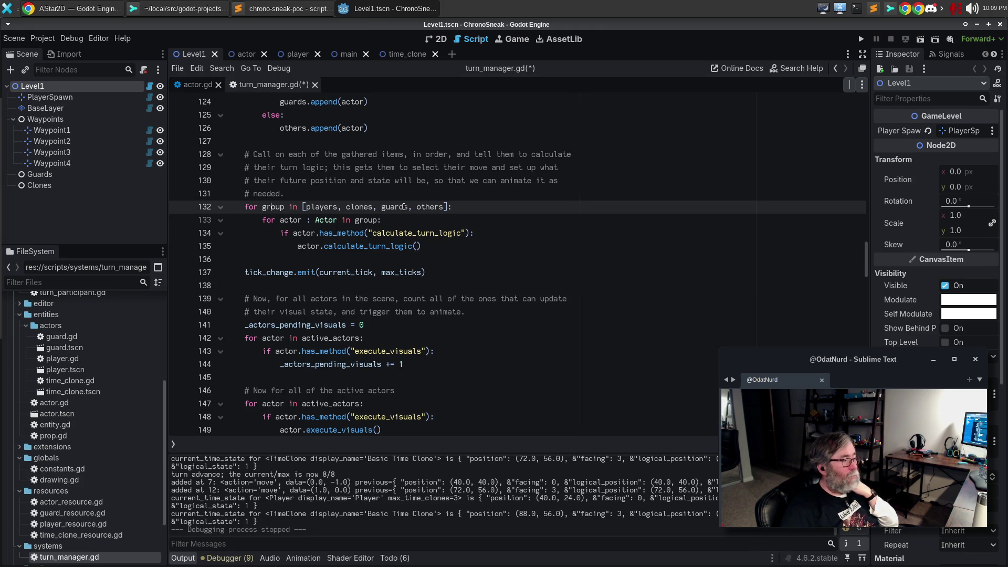
{"action": "mouse_move", "coordinate": [317, 207]}
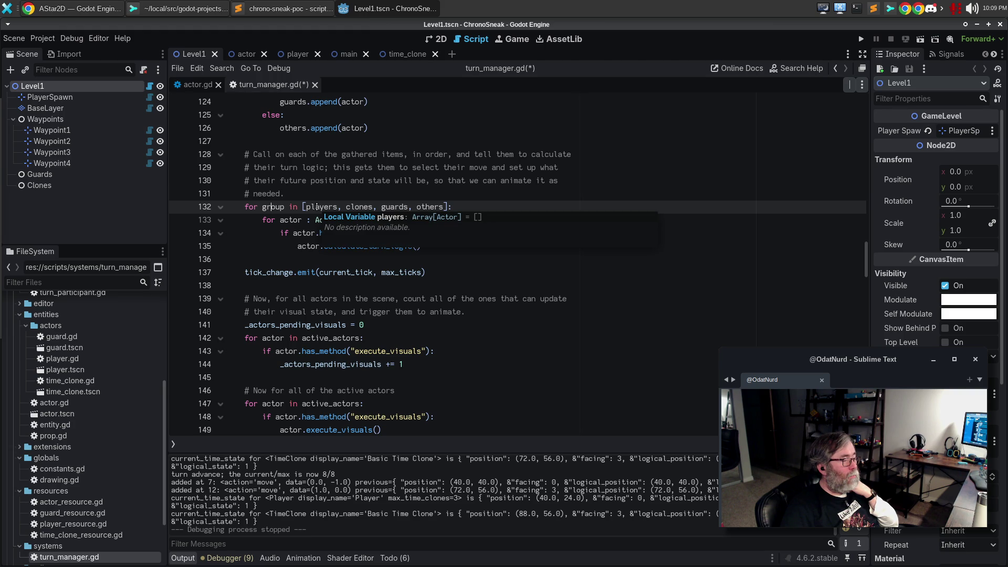
{"action": "mouse_move", "coordinate": [303, 220]}
{"action": "left_mouse_down"}
{"action": "mouse_move", "coordinate": [357, 220]}
{"action": "mouse_move", "coordinate": [339, 217]}
{"action": "left_mouse_up"}
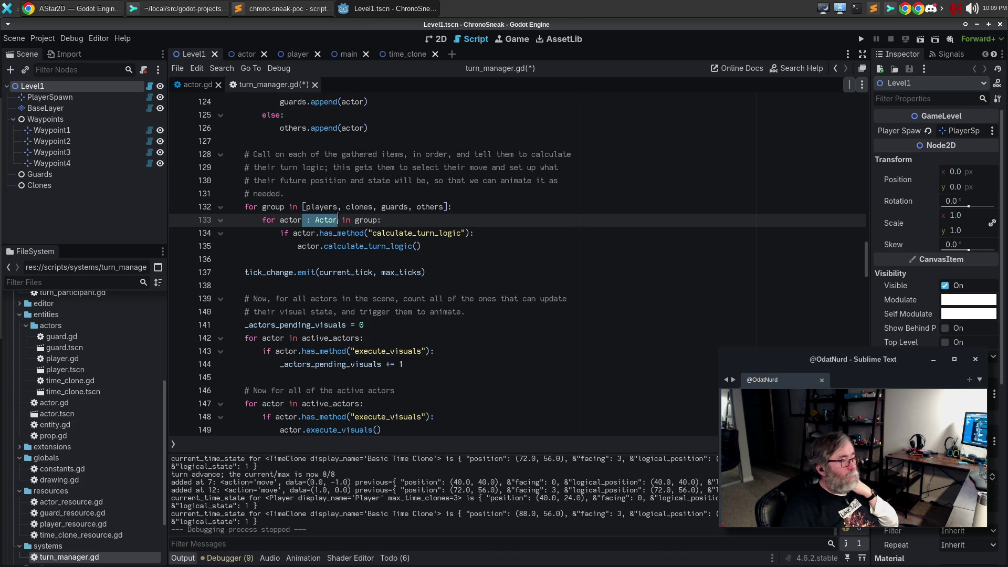
{"action": "key", "text": "Delete"}
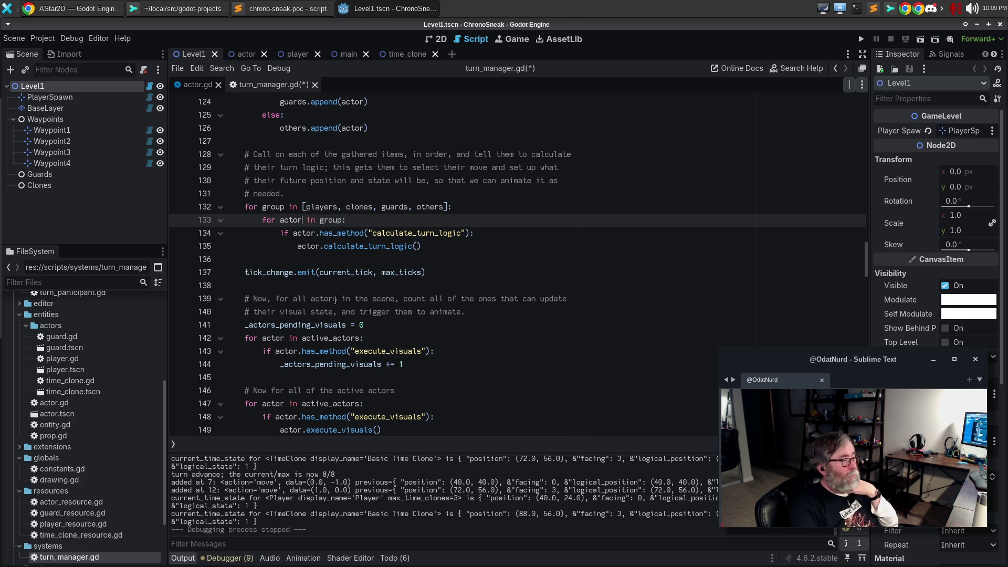
{"action": "key", "text": "Up"}
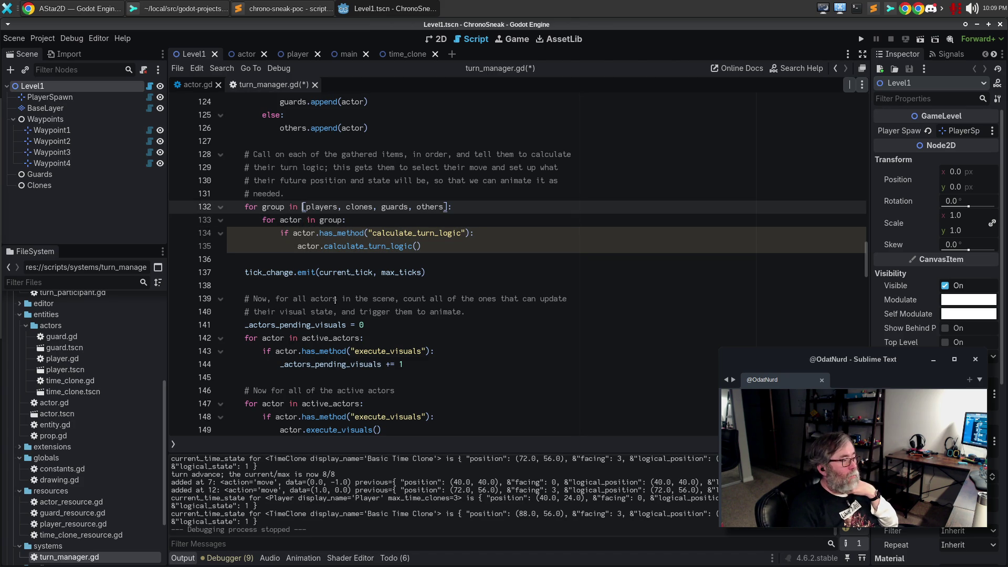
{"action": "type", "text": ": Array[Actor]"}
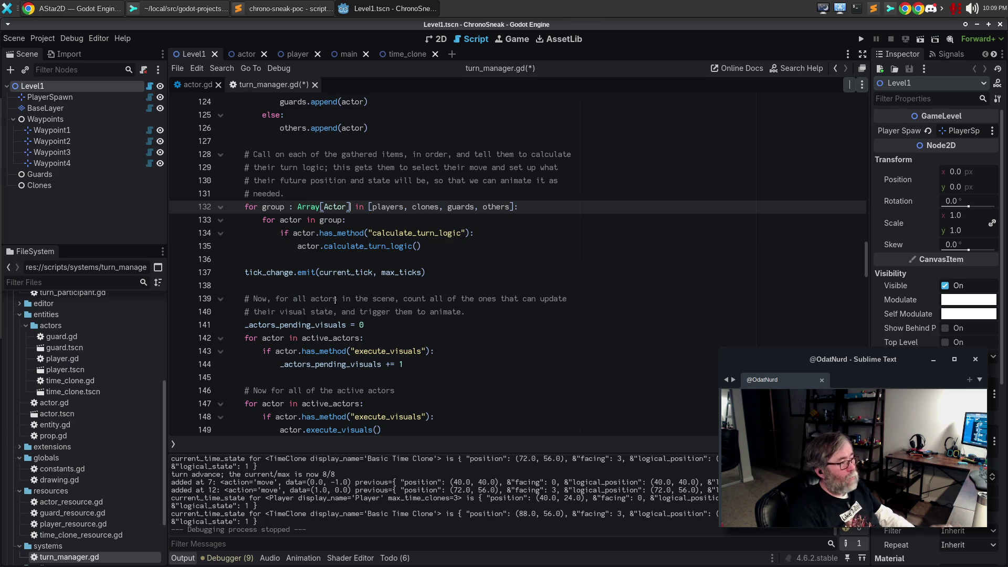
{"action": "key", "text": "Down"}
{"action": "key", "text": "Down"}
{"action": "key", "text": "Down"}
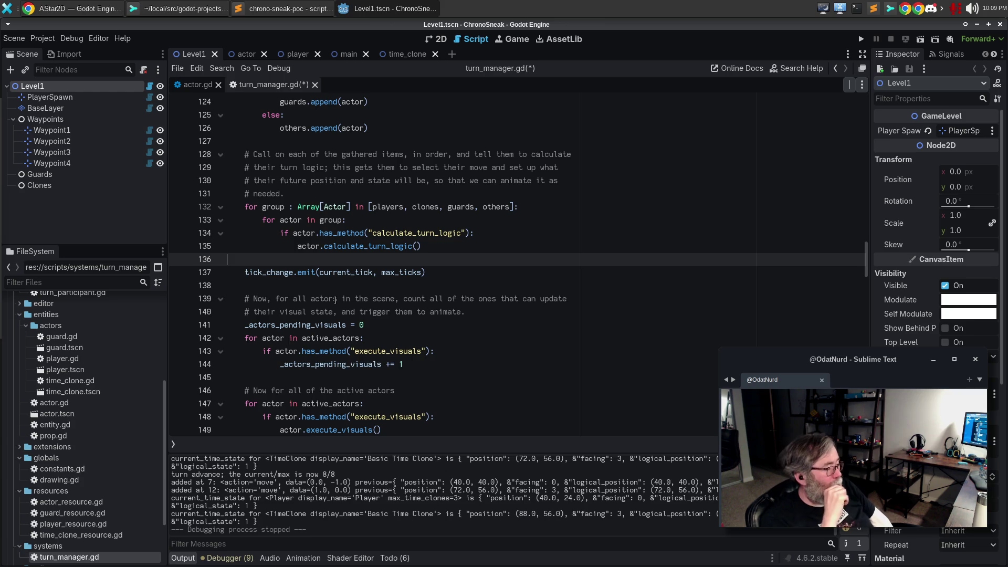
{"action": "scroll", "coordinate": [463, 358], "scroll_direction": "down", "scroll_amount": 1}
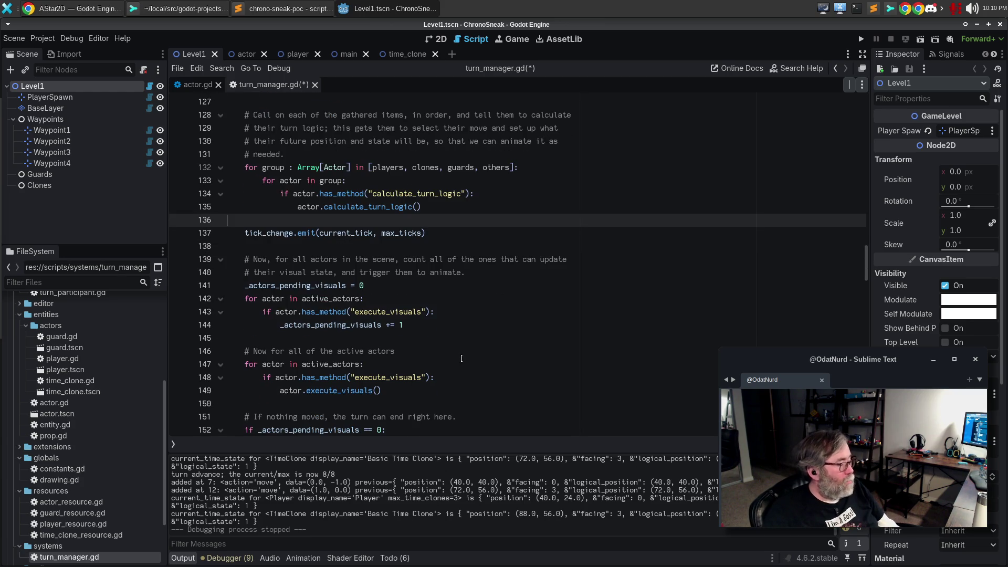
- Save turn_manager.gd and close its tab to return to actor.gd
{"action": "mouse_move", "coordinate": [321, 366]}
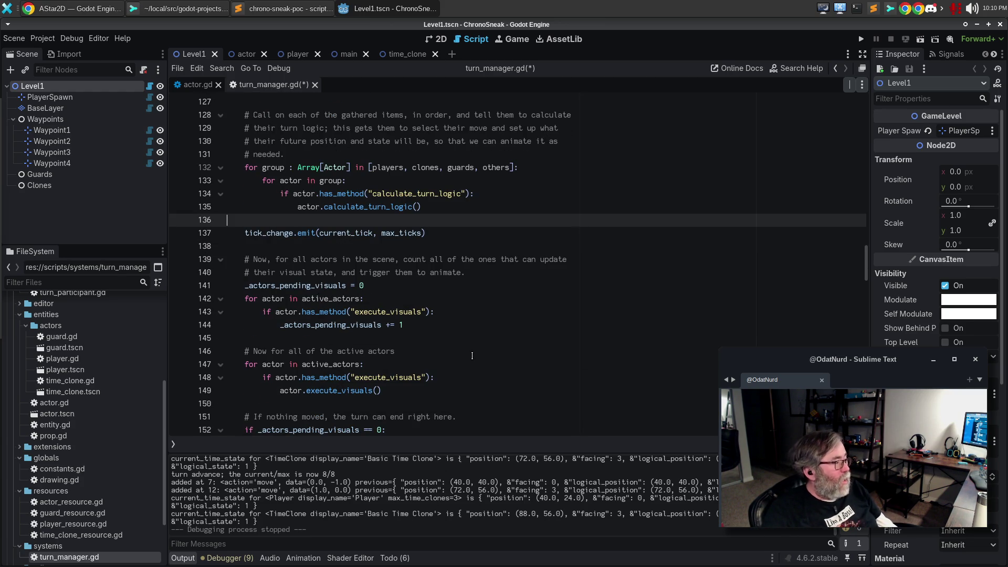
{"action": "scroll", "coordinate": [472, 356], "scroll_direction": "down", "scroll_amount": 3}
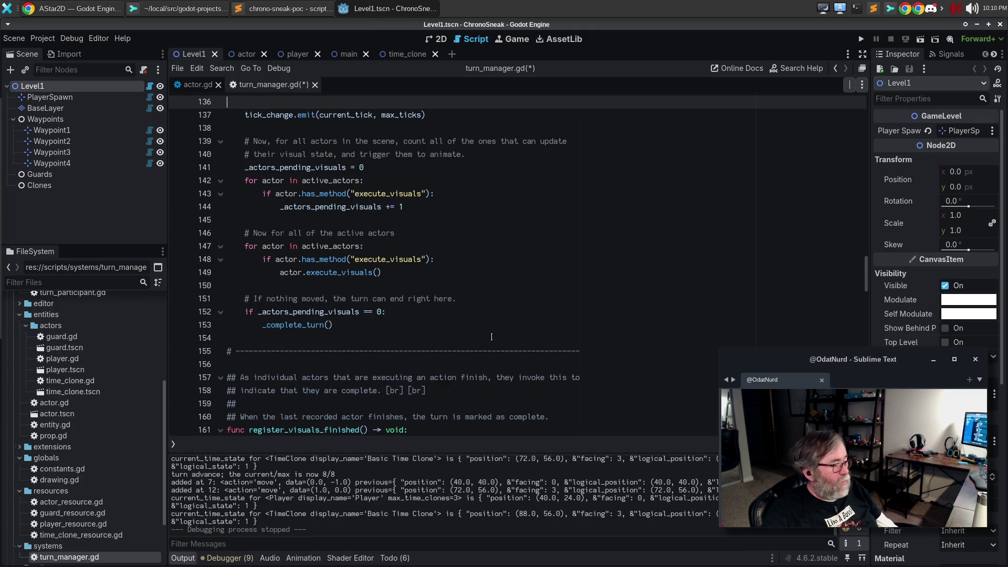
{"action": "left_click", "coordinate": [529, 337]}
{"action": "key", "text": "ctrl+s"}
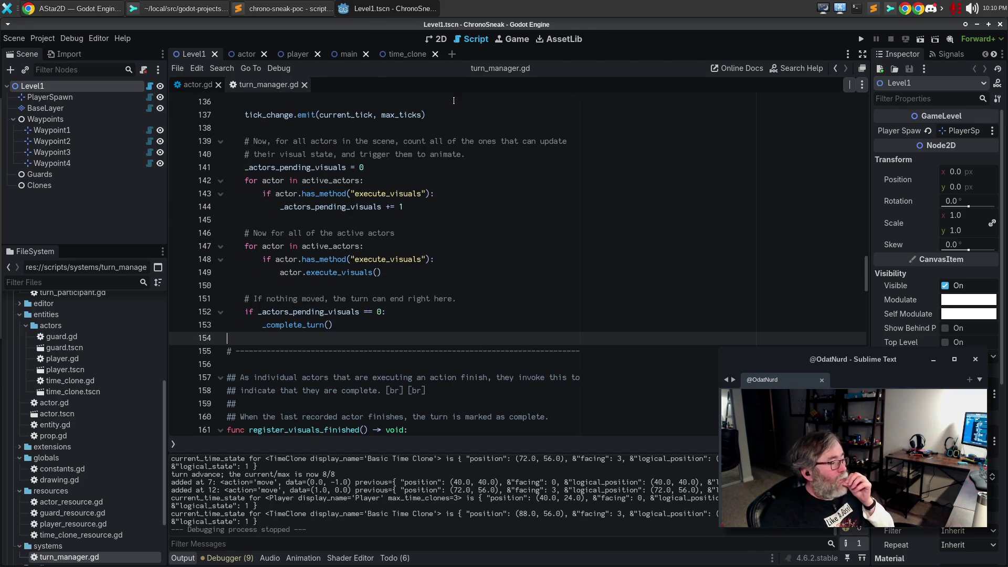
{"action": "left_click", "coordinate": [304, 85]}
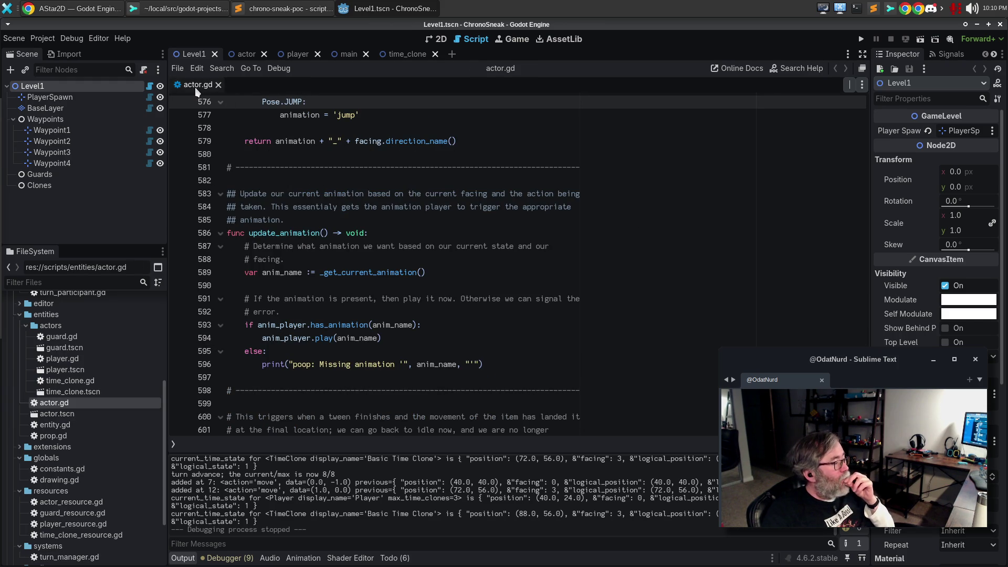
- List actor.gd's script warnings and jump to the Line 499 UNSAFE_CAST entry
{"action": "left_click", "coordinate": [701, 444]}
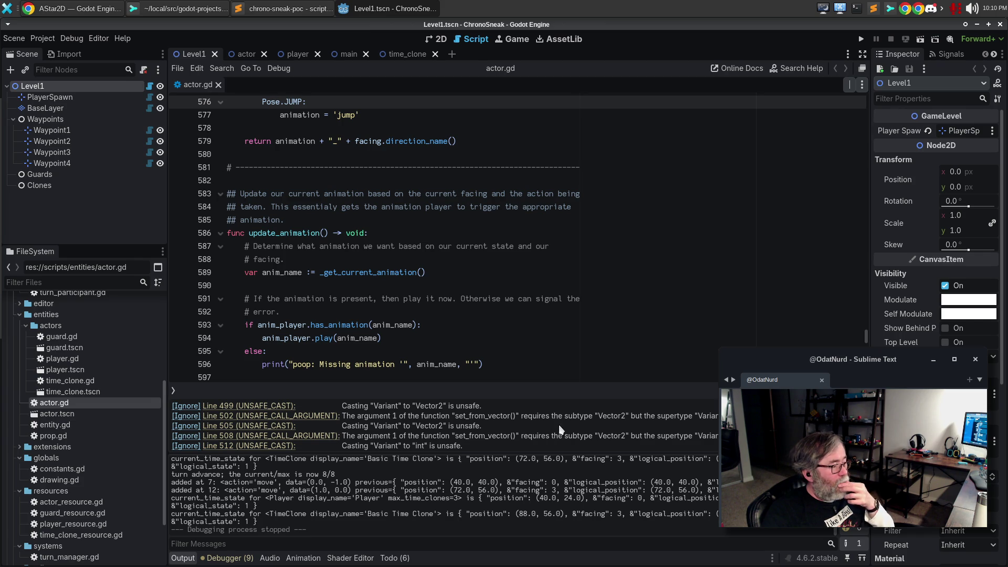
{"action": "scroll", "coordinate": [573, 420], "scroll_direction": "down", "scroll_amount": 1}
{"action": "scroll", "coordinate": [573, 420], "scroll_direction": "down", "scroll_amount": 1}
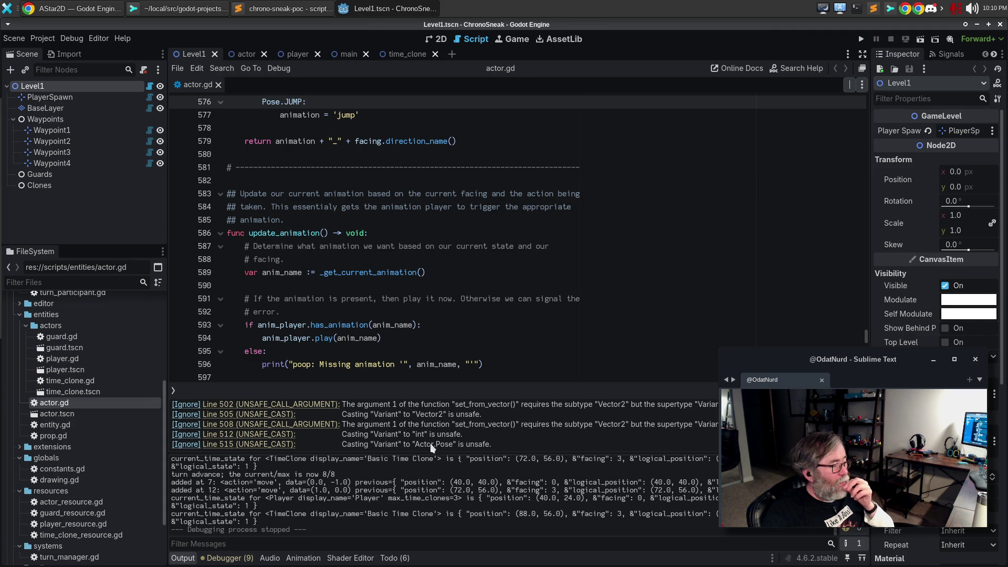
{"action": "scroll", "coordinate": [457, 432], "scroll_direction": "up", "scroll_amount": 1}
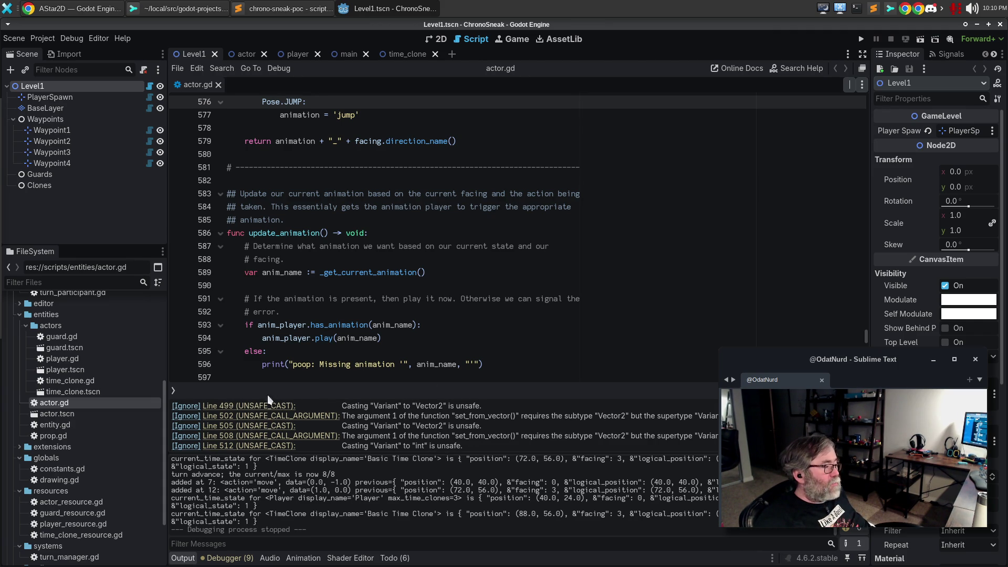
{"action": "left_click", "coordinate": [263, 406]}
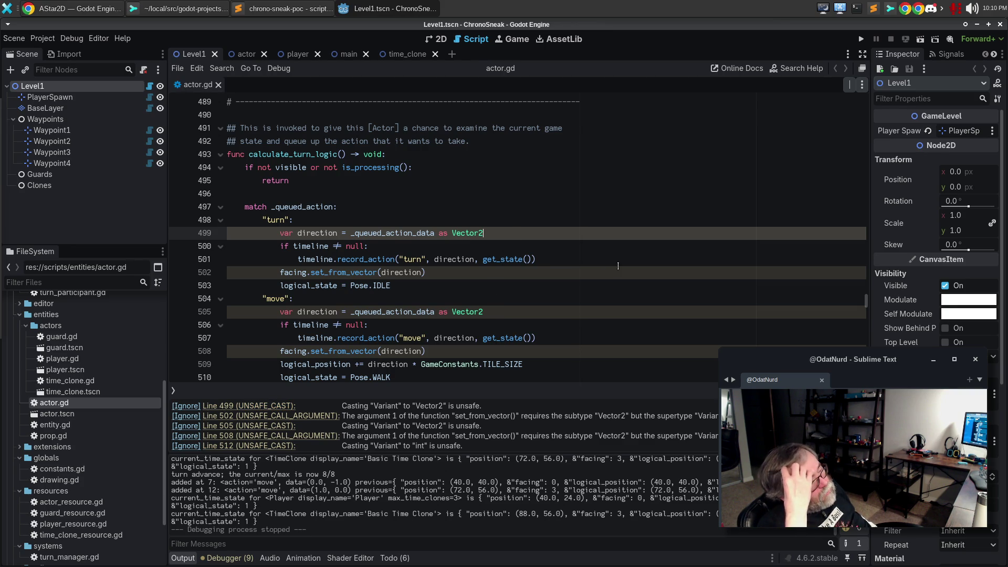
{"action": "left_click", "coordinate": [336, 233]}
{"action": "type", "text": ": Vector"}
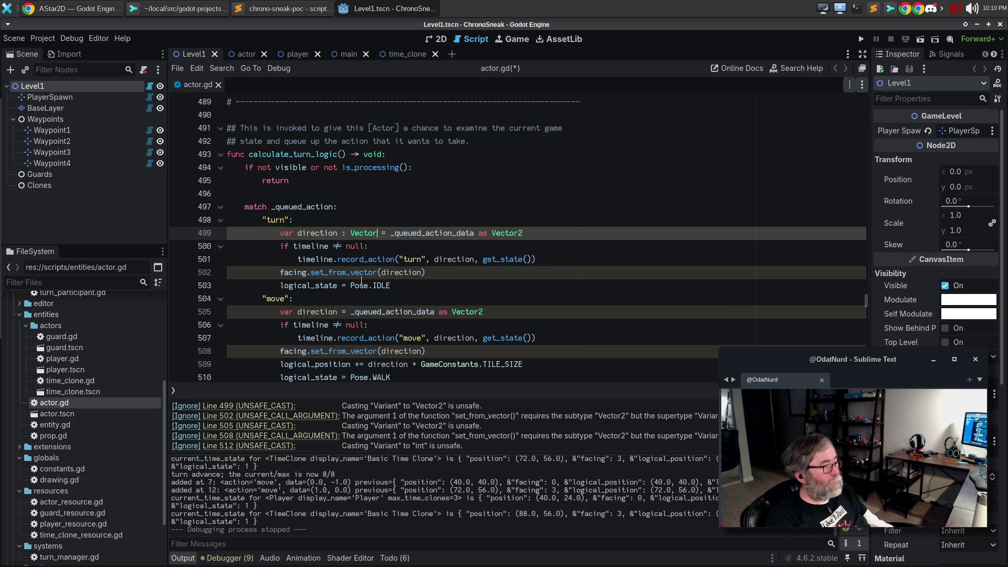
{"action": "type", "text": "2"}
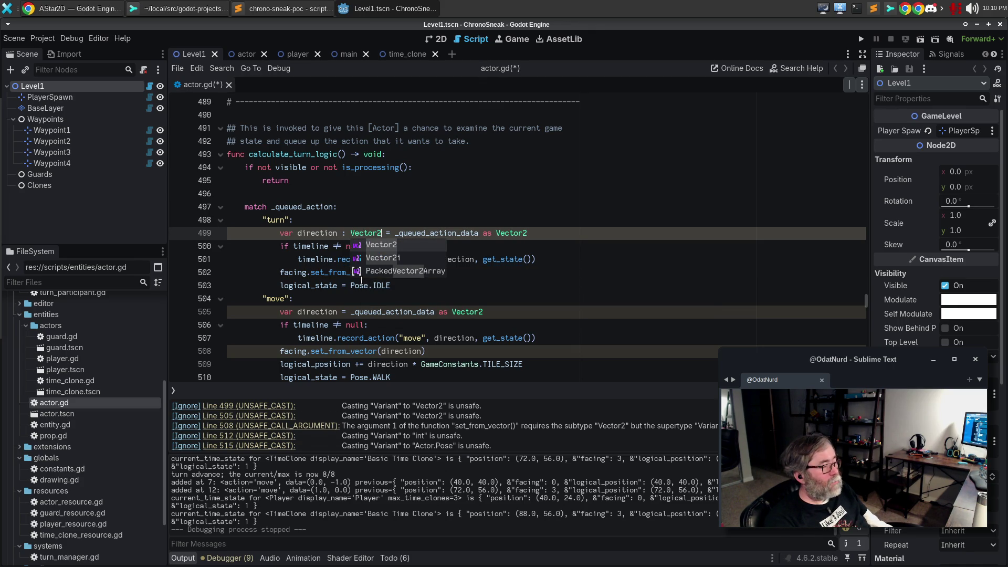
{"action": "key", "text": "Escape"}
{"action": "key", "text": "Down"}
{"action": "key", "text": "Down"}
{"action": "key", "text": "Up"}
{"action": "key", "text": "Up"}
{"action": "key", "text": "ctrl+Right"}
{"action": "key", "text": "ctrl+shift+Left"}
{"action": "key", "text": "ctrl+shift+Left"}
{"action": "key", "text": "ctrl+shift+Left"}
{"action": "key", "text": "shift+ctrl+Right"}
{"action": "key", "text": "shift+Right"}
{"action": "key", "text": "BackSpace"}
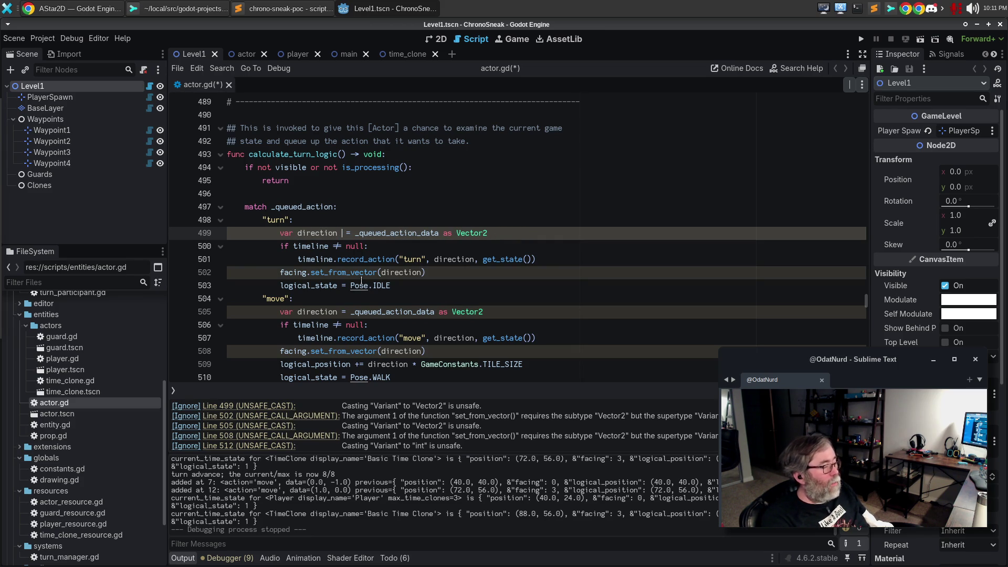
{"action": "key", "text": "BackSpace"}
{"action": "key", "text": "ctrl+s"}
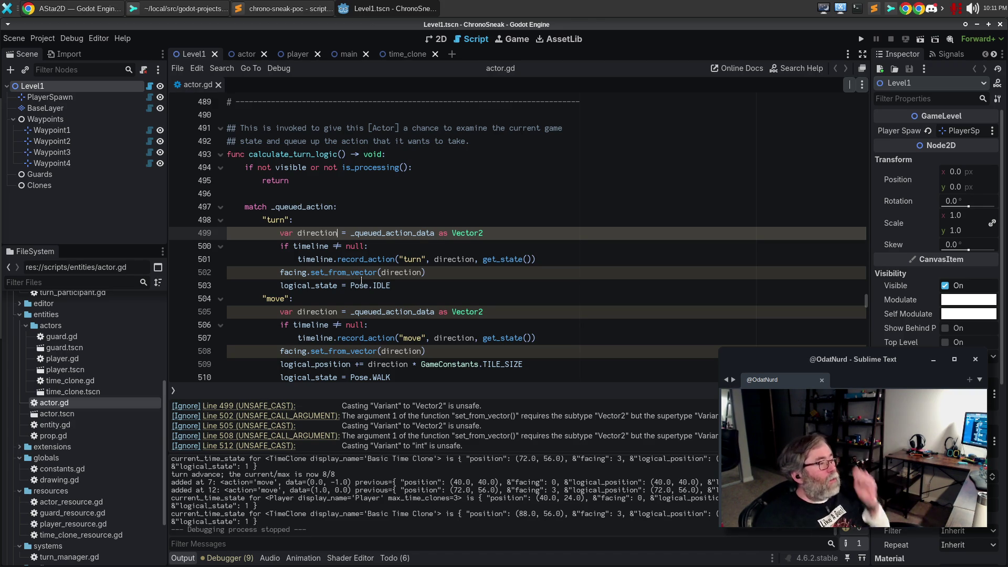
{"action": "left_click", "coordinate": [71, 8]}
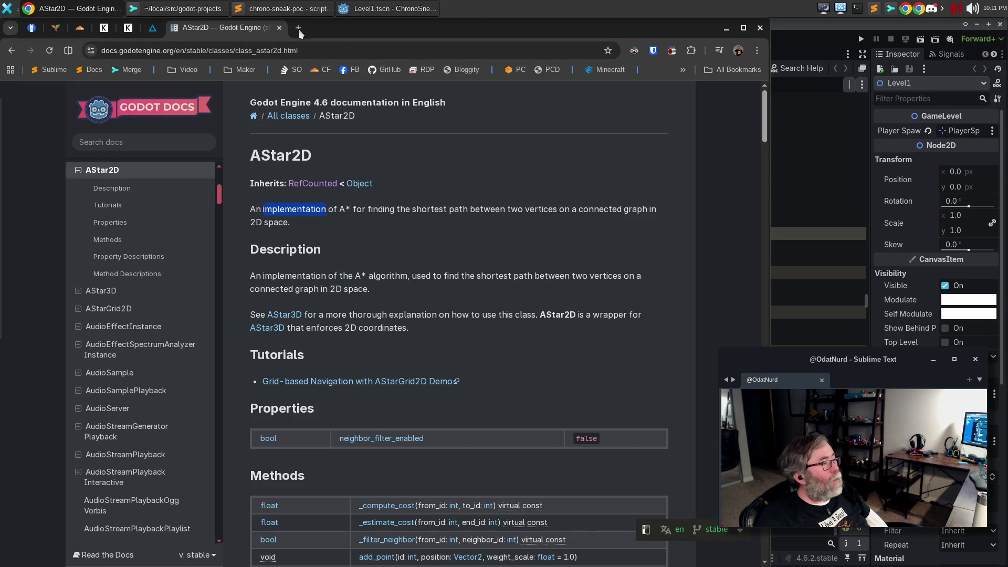
- Google 'godot cast variant to type' and expand the AI overview to its GDScript example
{"action": "left_click", "coordinate": [298, 28]}
{"action": "type", "text": "god"}
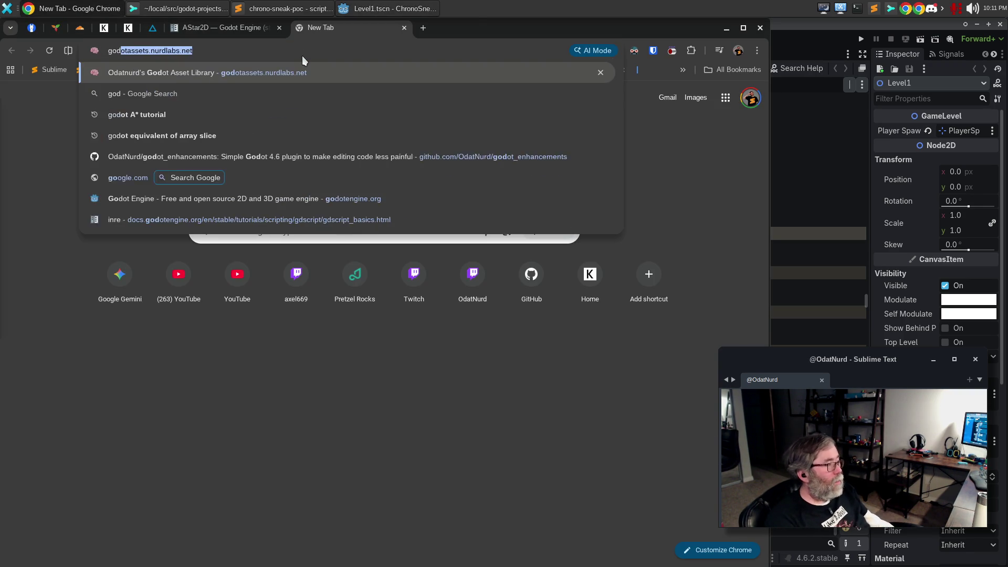
{"action": "type", "text": "ot cast variant"}
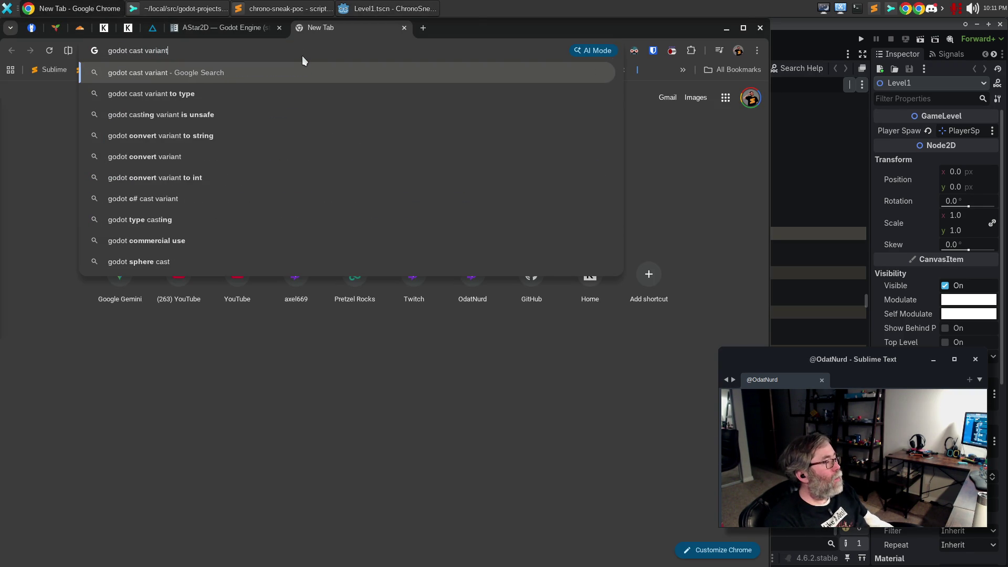
{"action": "type", "text": " to tye"}
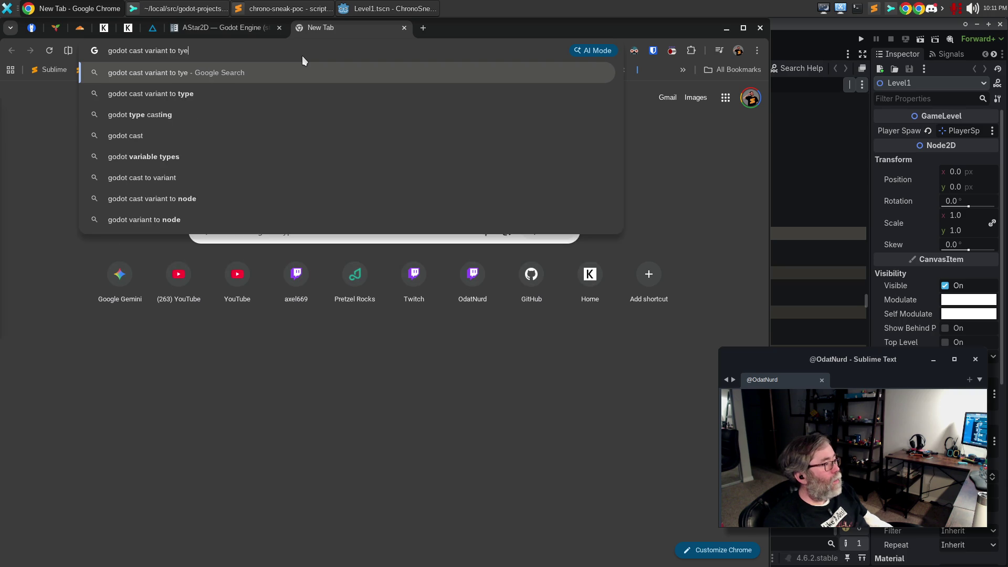
{"action": "key", "text": "BackSpace"}
{"action": "type", "text": "pe"}
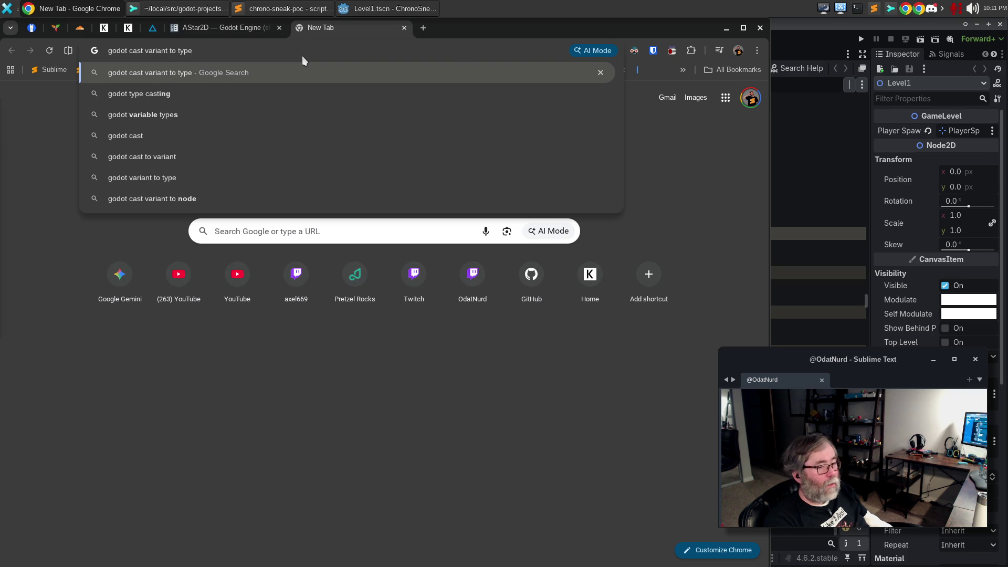
{"action": "key", "text": "Return"}
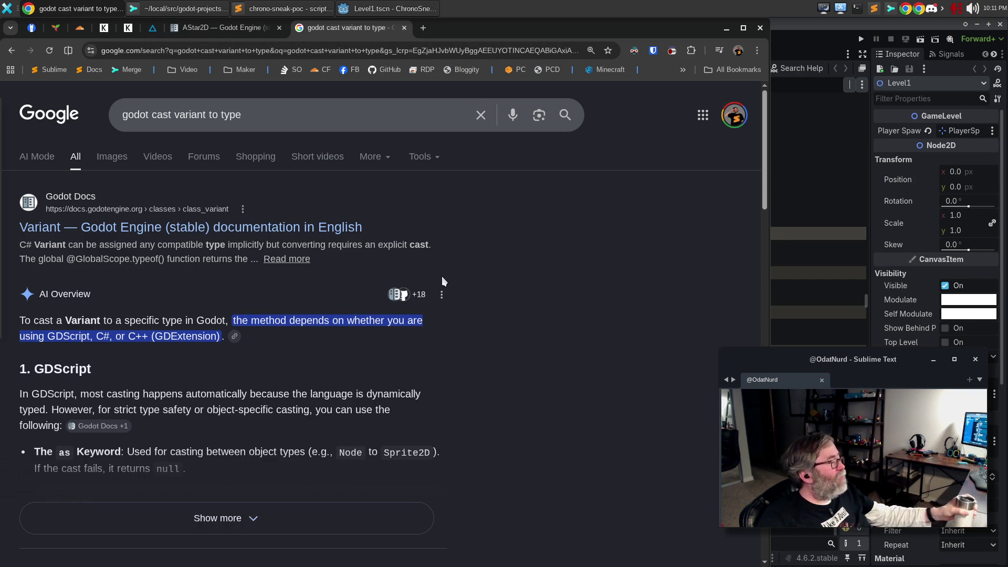
{"action": "left_click", "coordinate": [231, 518]}
{"action": "scroll", "coordinate": [442, 357], "scroll_direction": "down", "scroll_amount": 4}
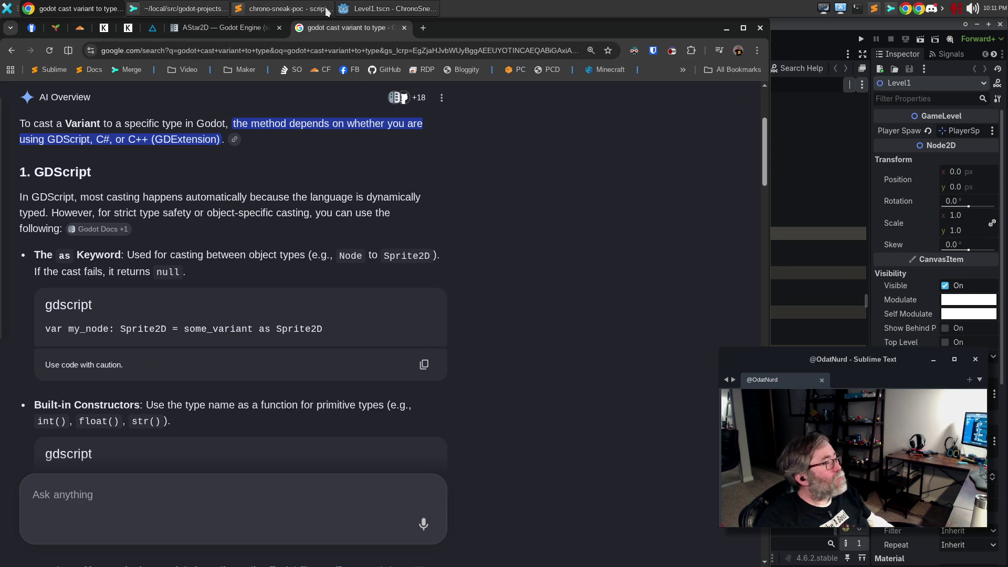
- Run a project-wide Find in Files search for 'Variant' in Sublime Text
{"action": "left_click", "coordinate": [286, 8]}
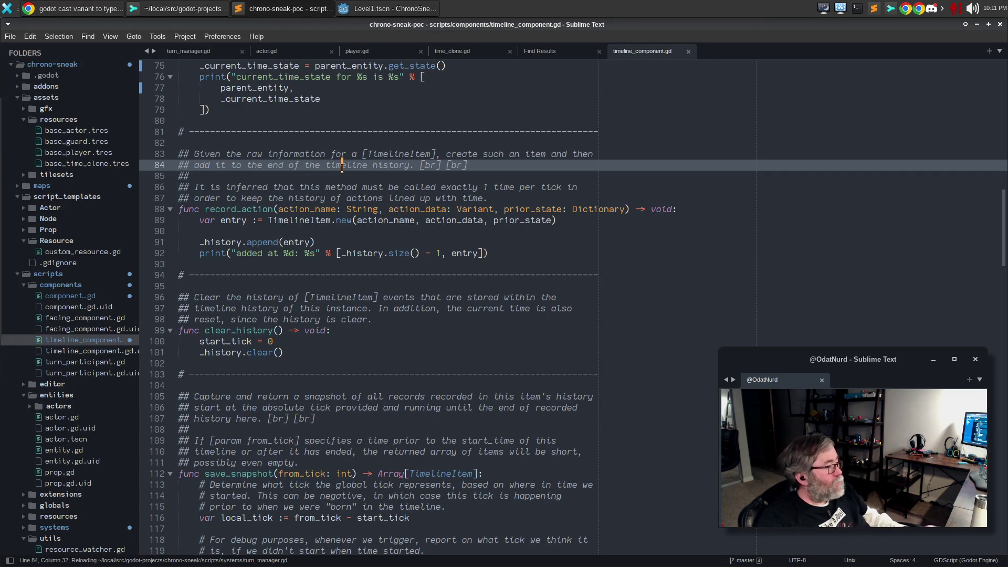
{"action": "key", "text": "ctrl+shift+f"}
{"action": "type", "text": "Variant"}
{"action": "key", "text": "Return"}
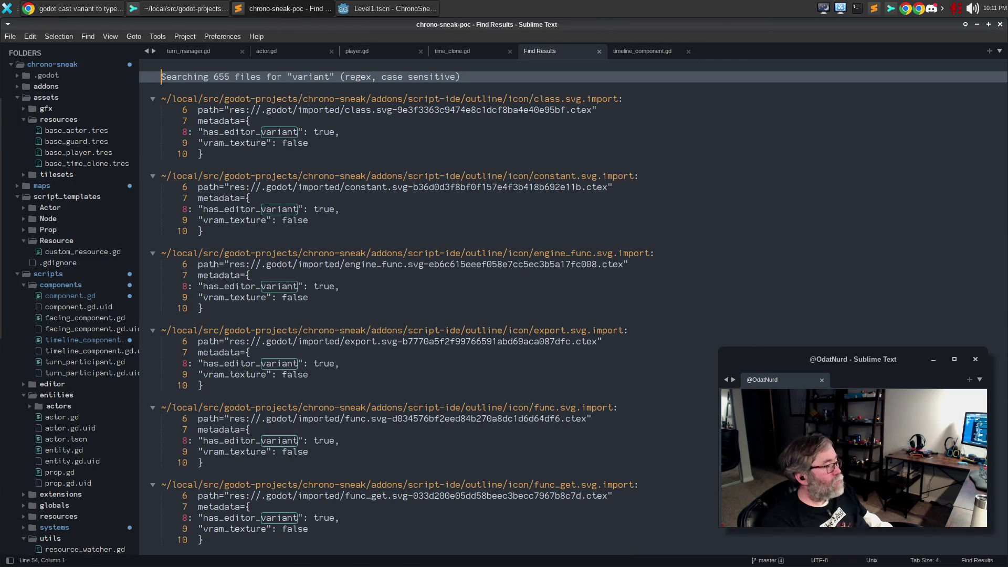
{"action": "key", "text": "ctrl+w"}
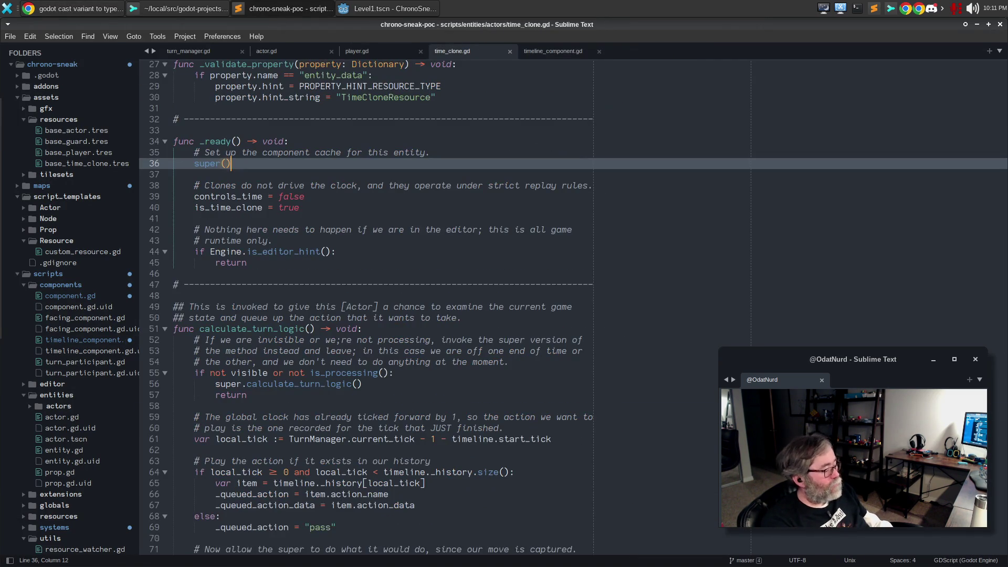
- Limit the Variant search to ',*.gd' files and rerun it with a capital V
{"action": "key", "text": "ctrl+shift+f"}
{"action": "left_click", "coordinate": [402, 524]}
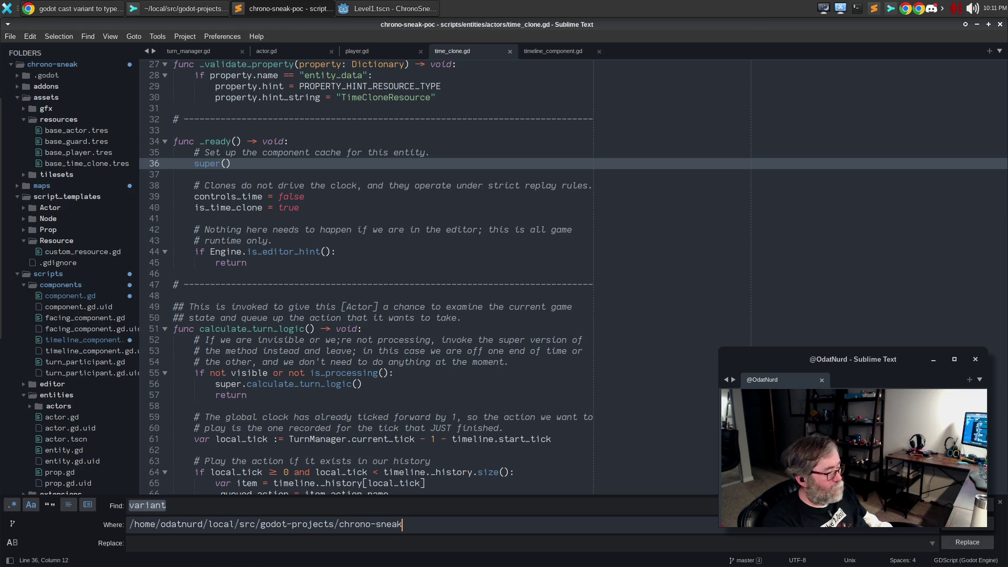
{"action": "type", "text": ",*."}
{"action": "type", "text": "gd"}
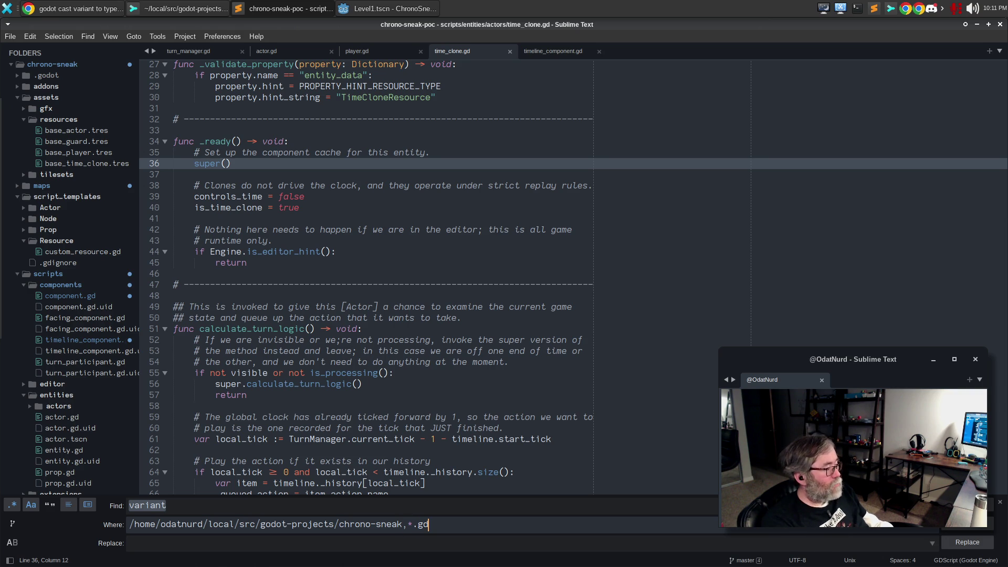
{"action": "key", "text": "Return"}
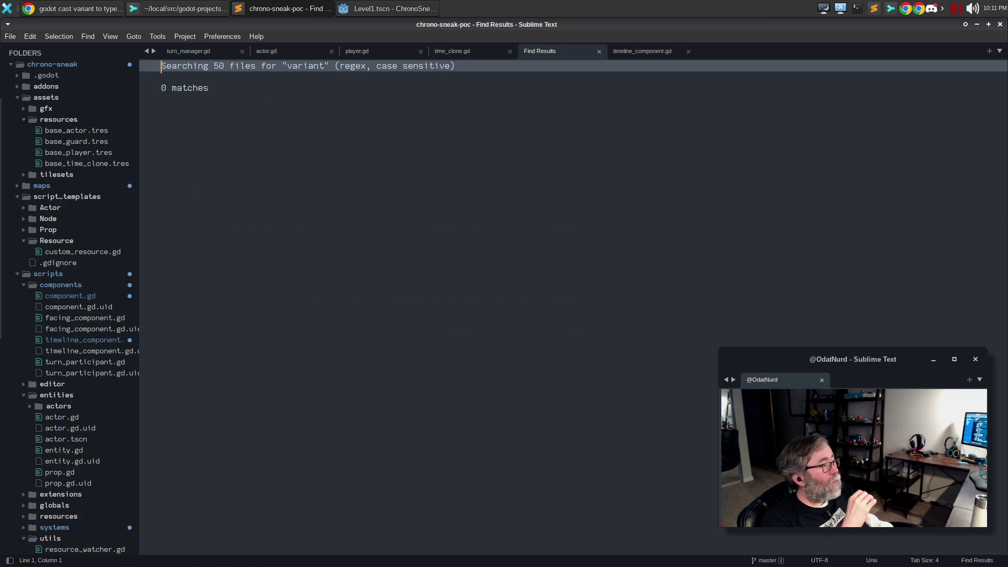
{"action": "key", "text": "ctrl+w"}
{"action": "key", "text": "ctrl+shift+f"}
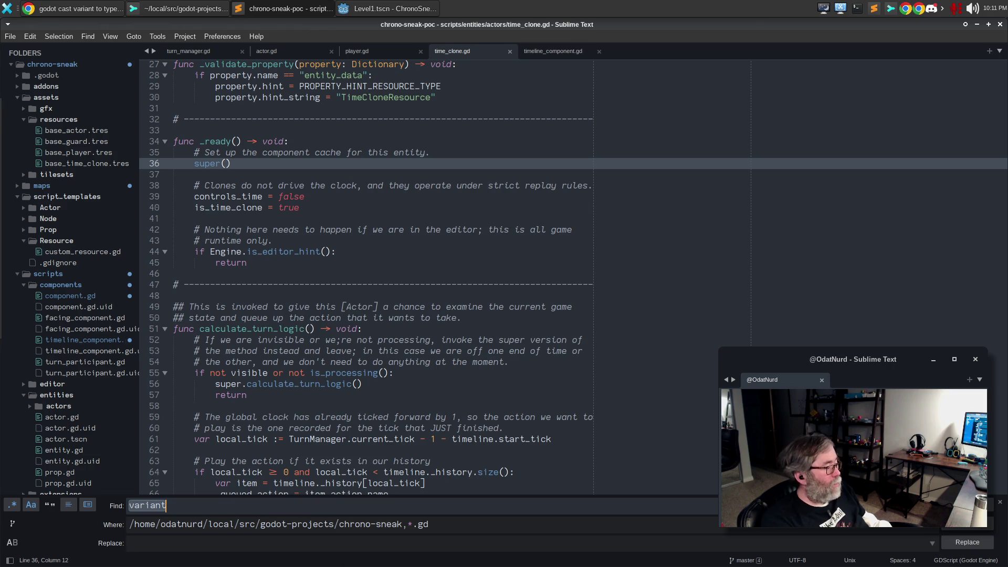
{"action": "key", "text": "Delete"}
{"action": "type", "text": "V"}
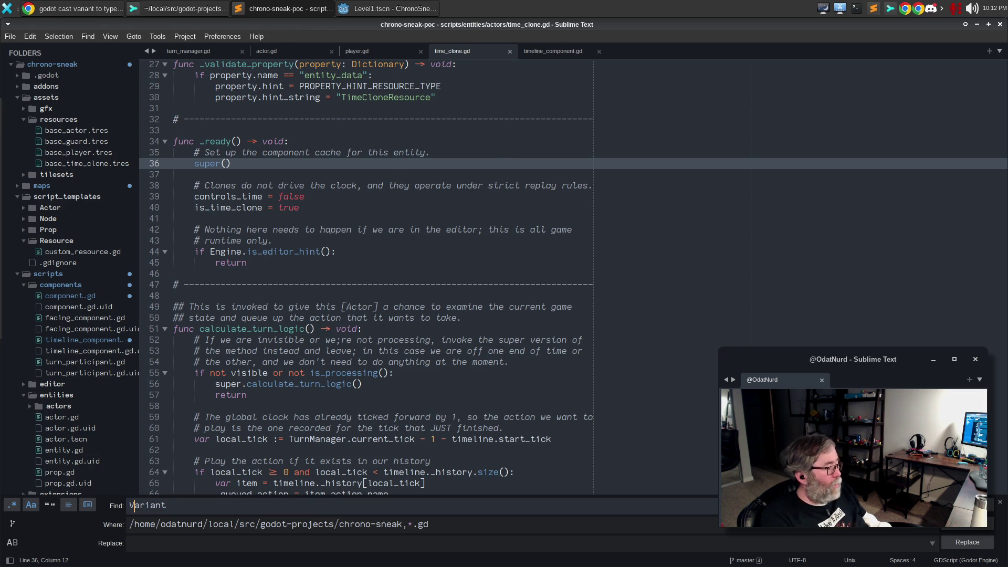
{"action": "key", "text": "Return"}
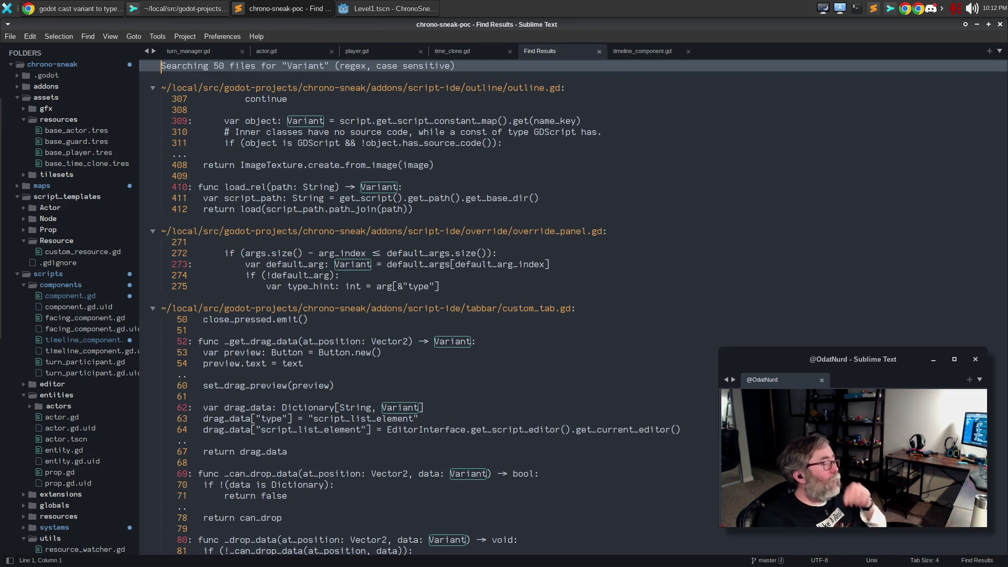
- Open outline.gd at the line 309 Variant match, then close it
{"action": "double_click", "coordinate": [301, 121]}
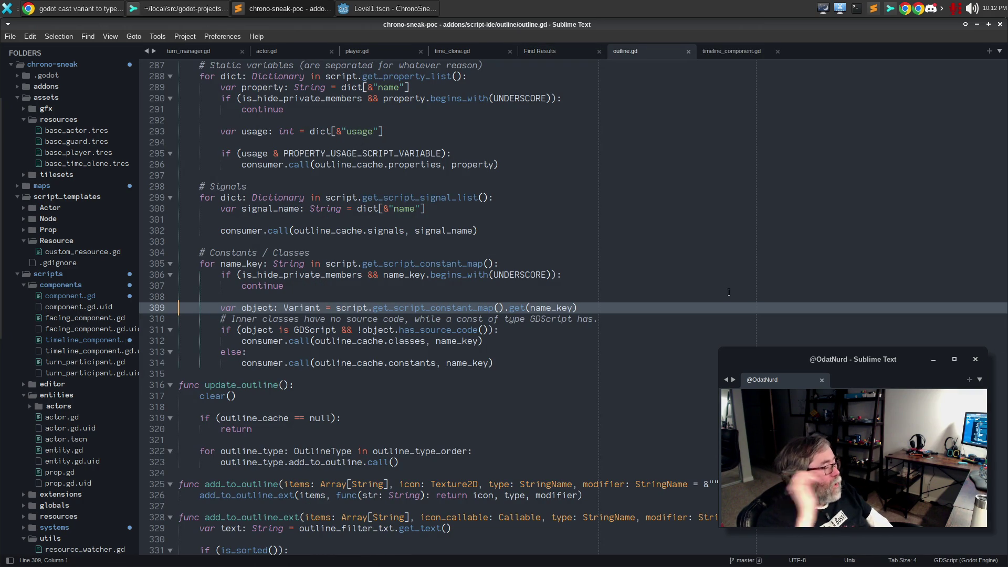
{"action": "key", "text": "alt+Tab"}
{"action": "key", "text": "alt+Tab"}
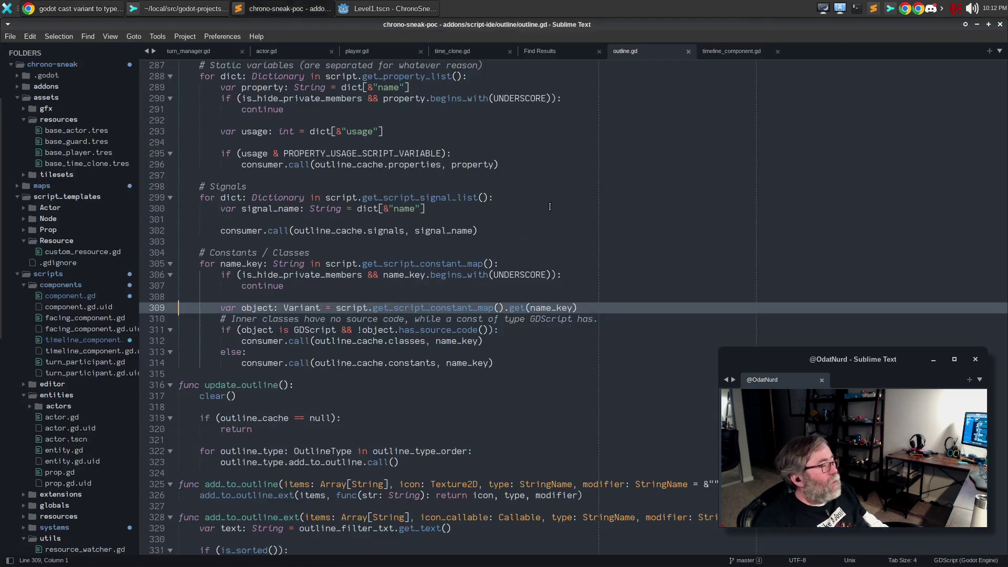
{"action": "left_click", "coordinate": [686, 52]}
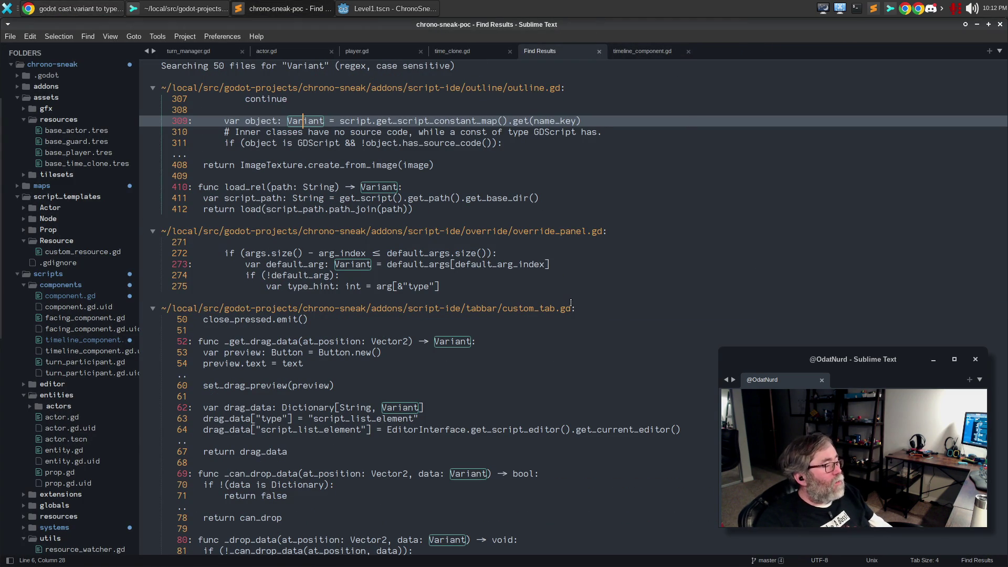
- Collapse the assets folder, review the matches at lines 273, 275 and 411, then close the results
{"action": "left_click", "coordinate": [17, 98]}
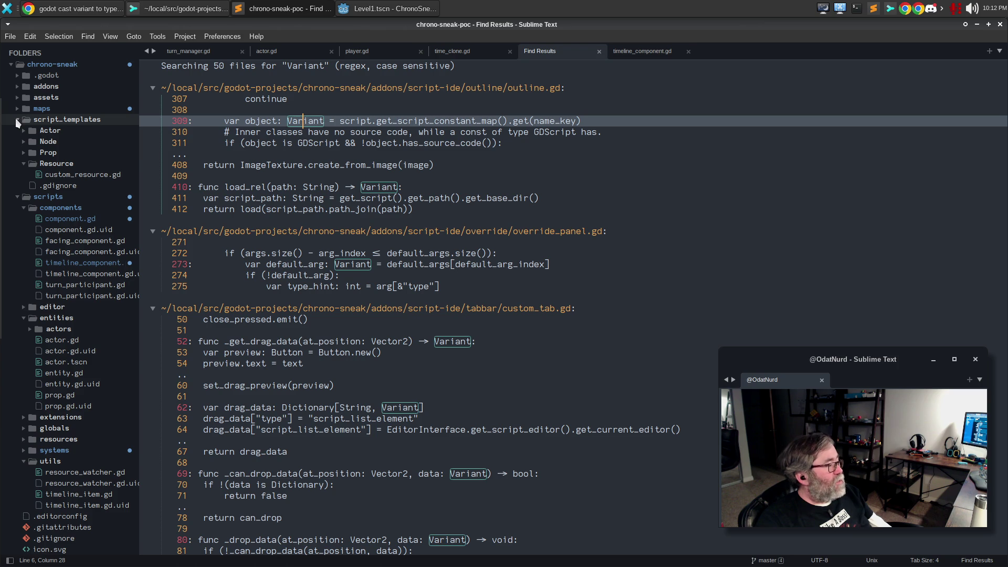
{"action": "left_click", "coordinate": [657, 267]}
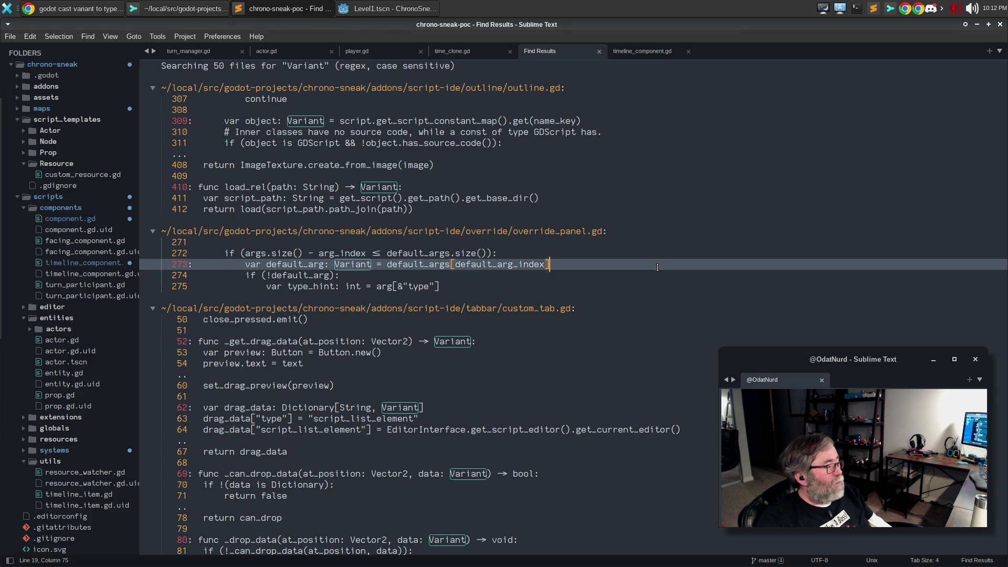
{"action": "left_click", "coordinate": [646, 287]}
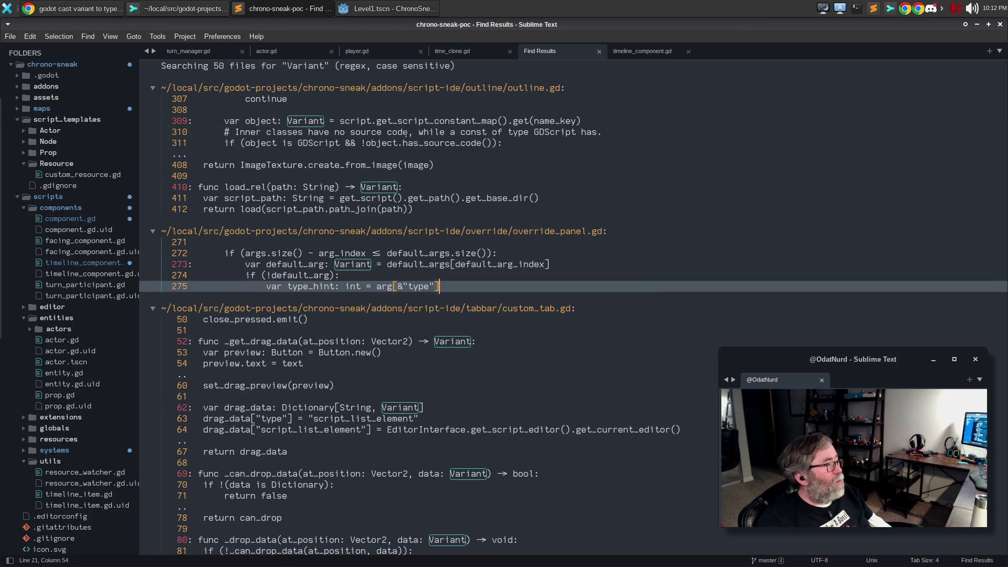
{"action": "left_click", "coordinate": [405, 198]}
{"action": "key", "text": "ctrl+w"}
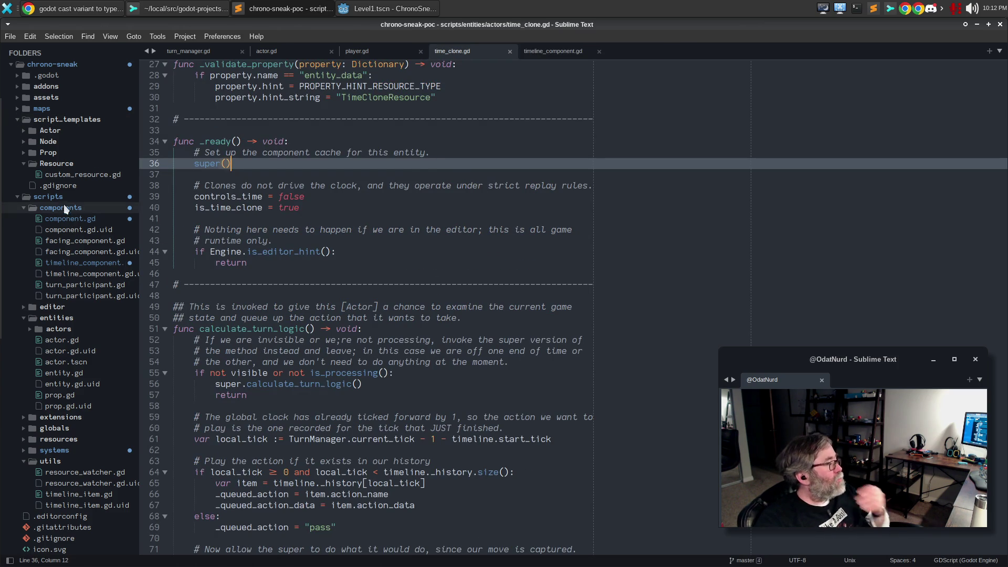
- Search the scripts folder for 'Variant' and open actor.gd at the line 652 match
{"action": "right_click", "coordinate": [37, 196]}
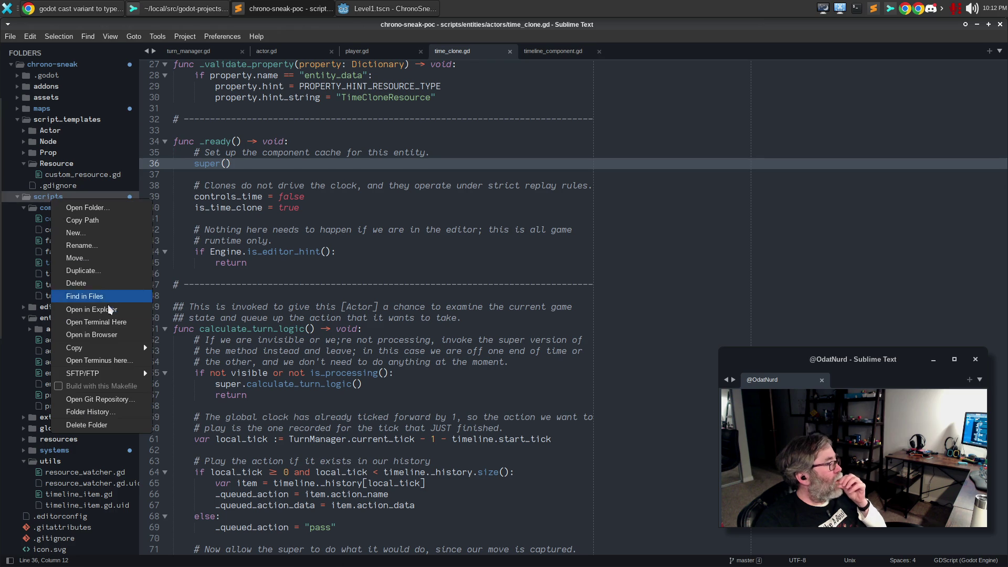
{"action": "left_click", "coordinate": [125, 297]}
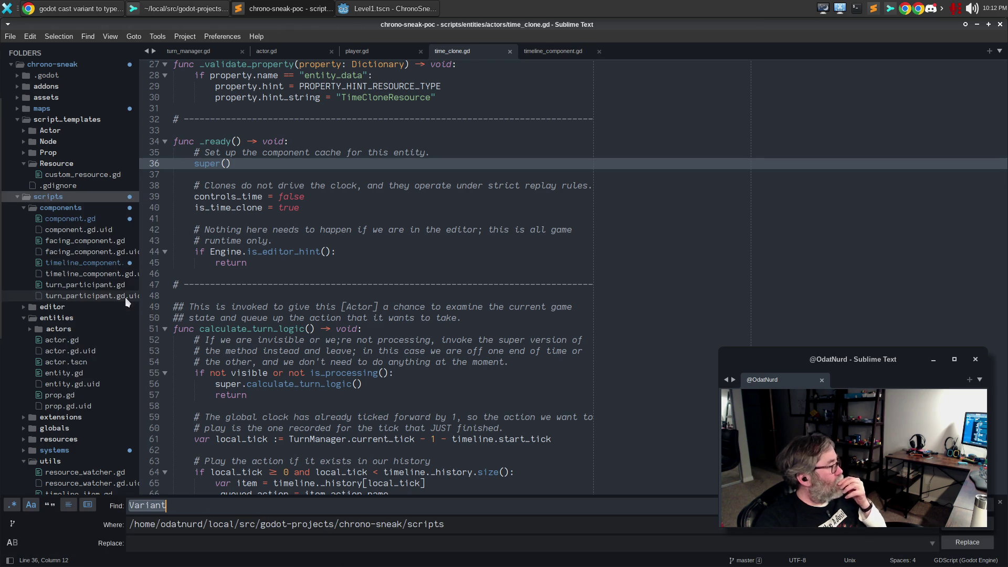
{"action": "key", "text": "Return"}
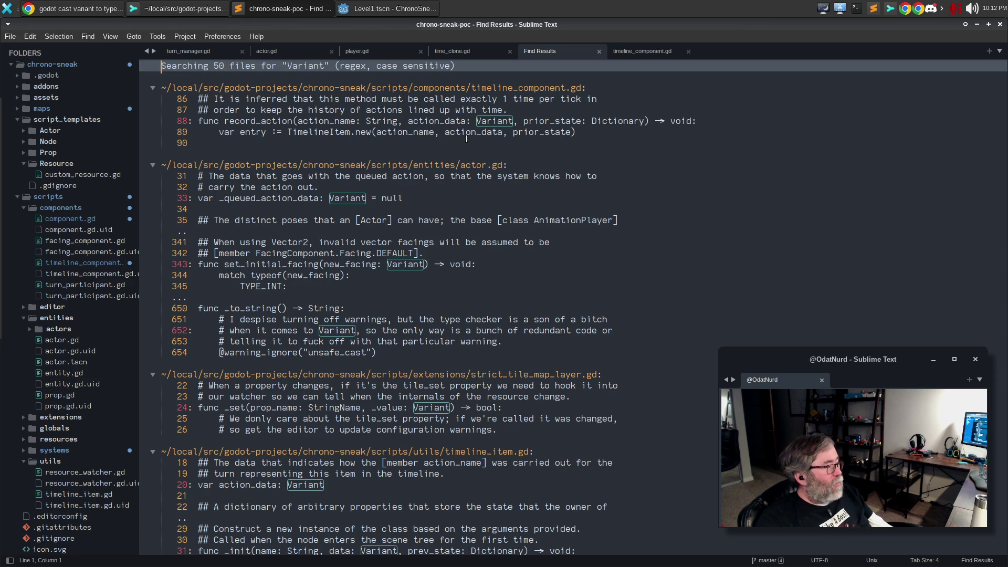
{"action": "scroll", "coordinate": [467, 140], "scroll_direction": "down", "scroll_amount": 3}
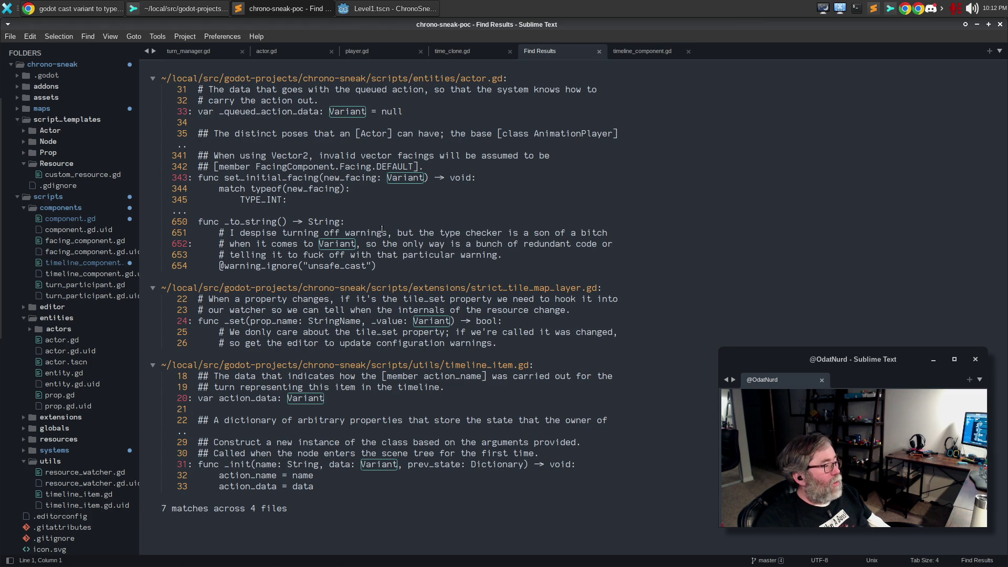
{"action": "double_click", "coordinate": [329, 245]}
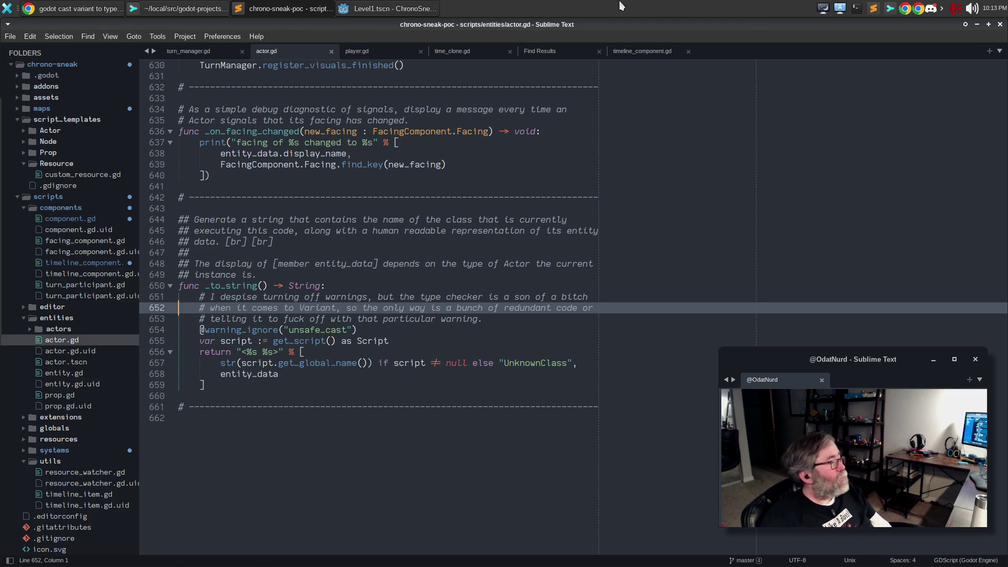
{"action": "left_click", "coordinate": [77, 10]}
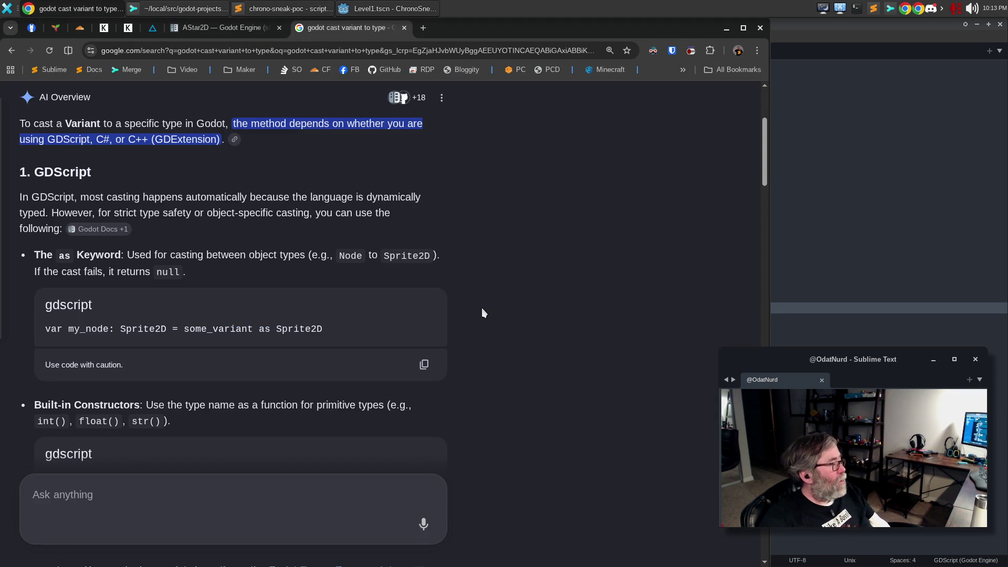
{"action": "scroll", "coordinate": [503, 292], "scroll_direction": "down", "scroll_amount": 4}
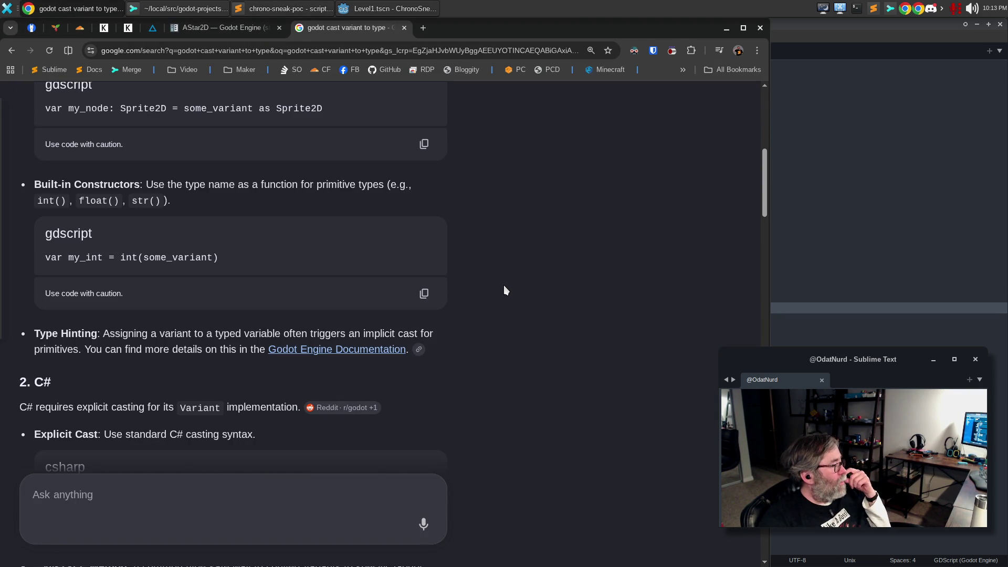
{"action": "scroll", "coordinate": [512, 277], "scroll_direction": "up", "scroll_amount": 5}
{"action": "left_click", "coordinate": [365, 114]}
{"action": "type", "text": "without using @warning_ignore"}
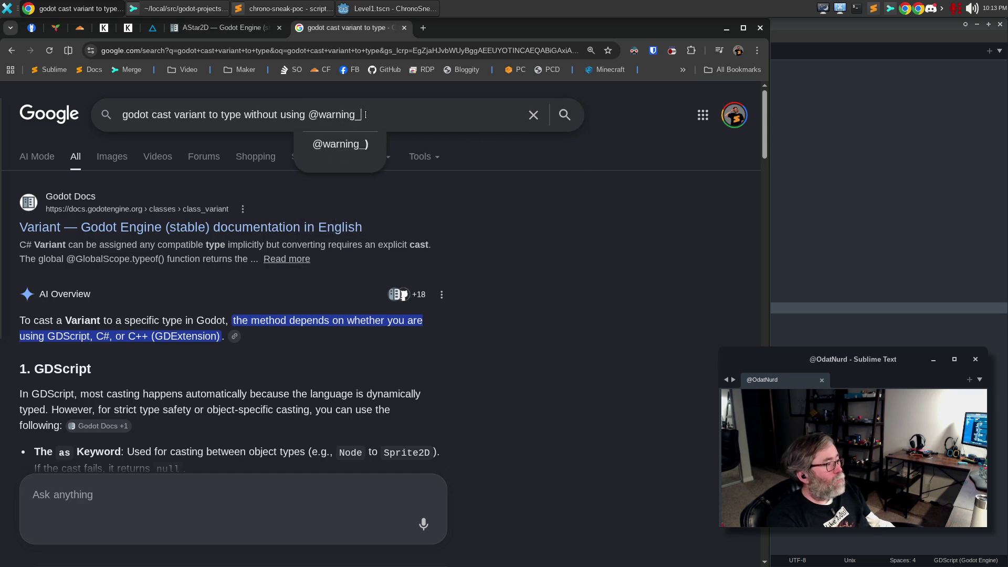
{"action": "key", "text": "Return"}
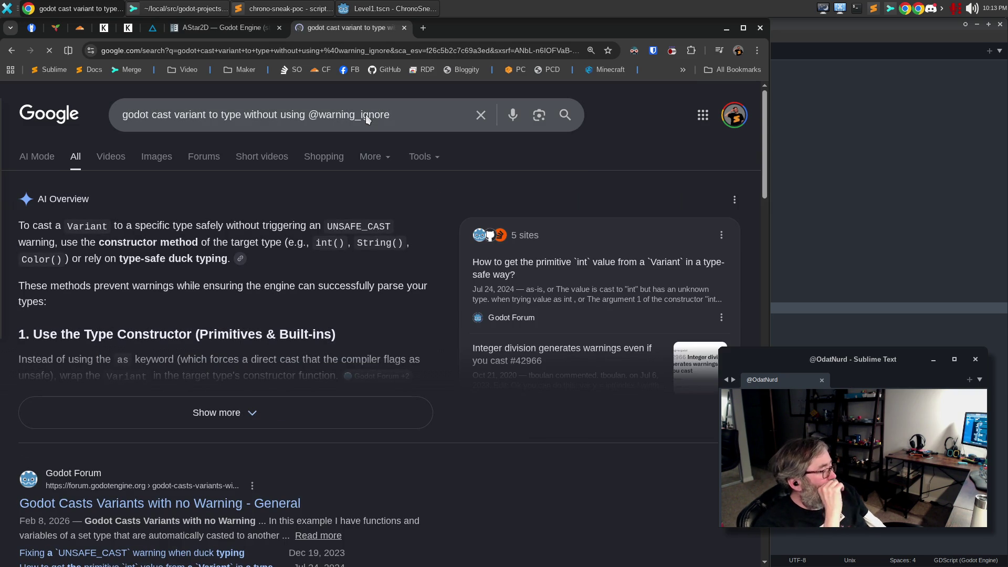
{"action": "scroll", "coordinate": [270, 380], "scroll_direction": "down", "scroll_amount": 3}
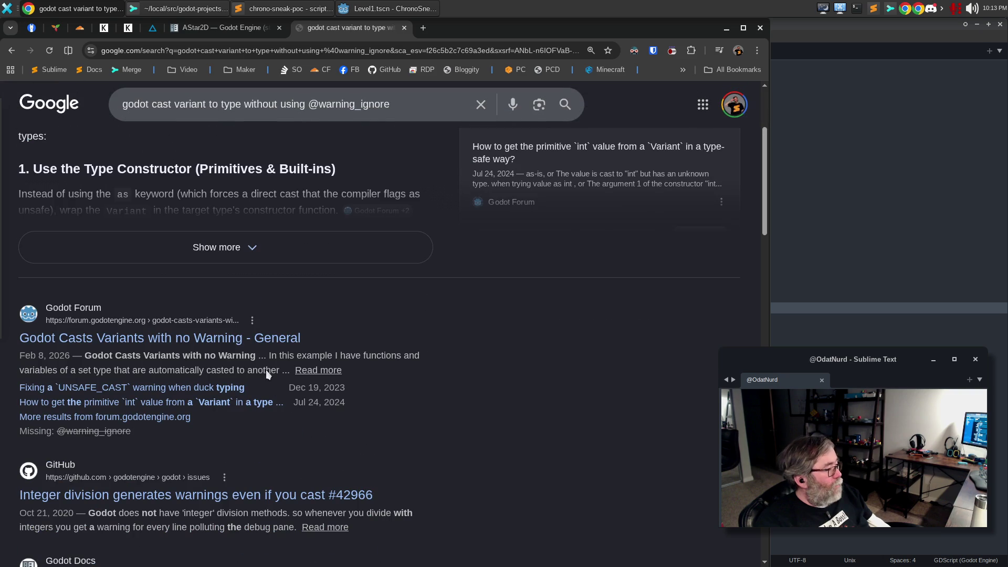
- Open the 'Godot Casts Variants with no Warning' forum thread and read down to reply 5/5
{"action": "left_click", "coordinate": [231, 340]}
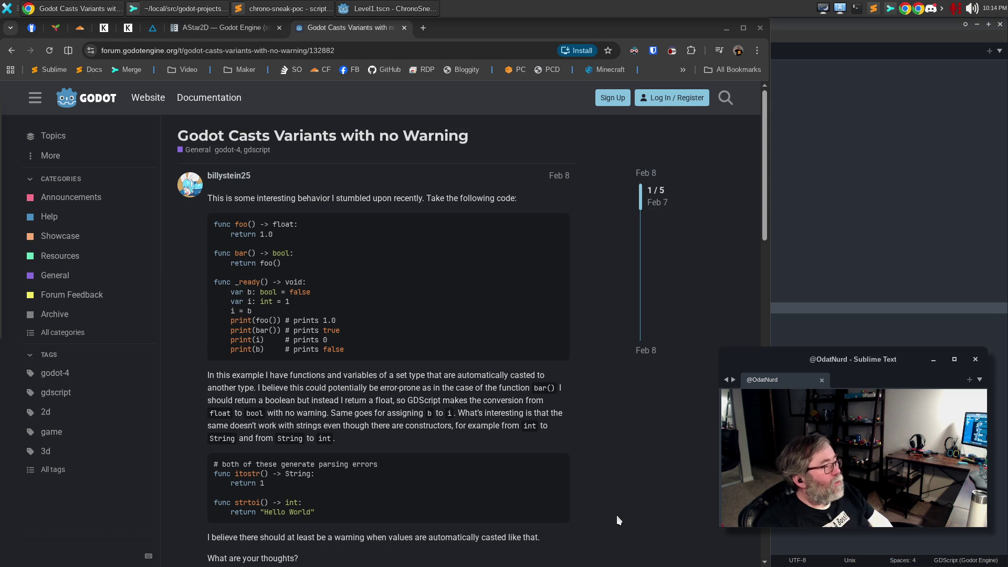
{"action": "scroll", "coordinate": [616, 515], "scroll_direction": "down", "scroll_amount": 5}
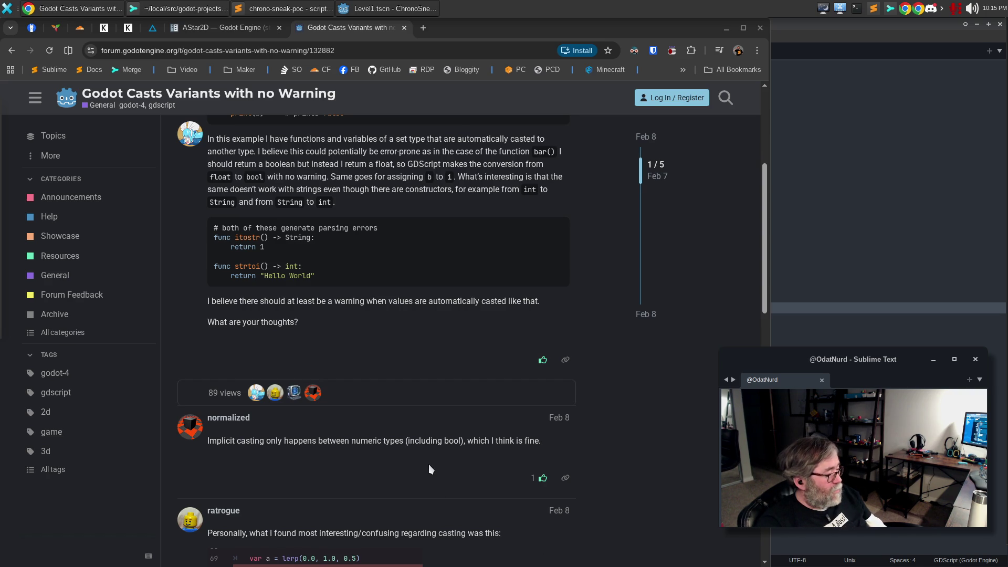
{"action": "scroll", "coordinate": [429, 464], "scroll_direction": "down", "scroll_amount": 2}
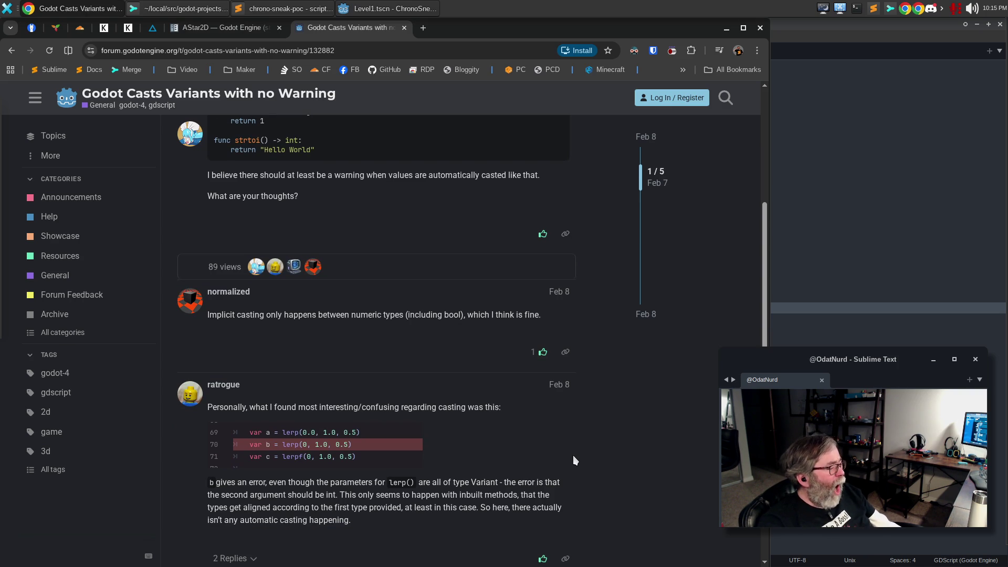
{"action": "scroll", "coordinate": [573, 460], "scroll_direction": "down", "scroll_amount": 3}
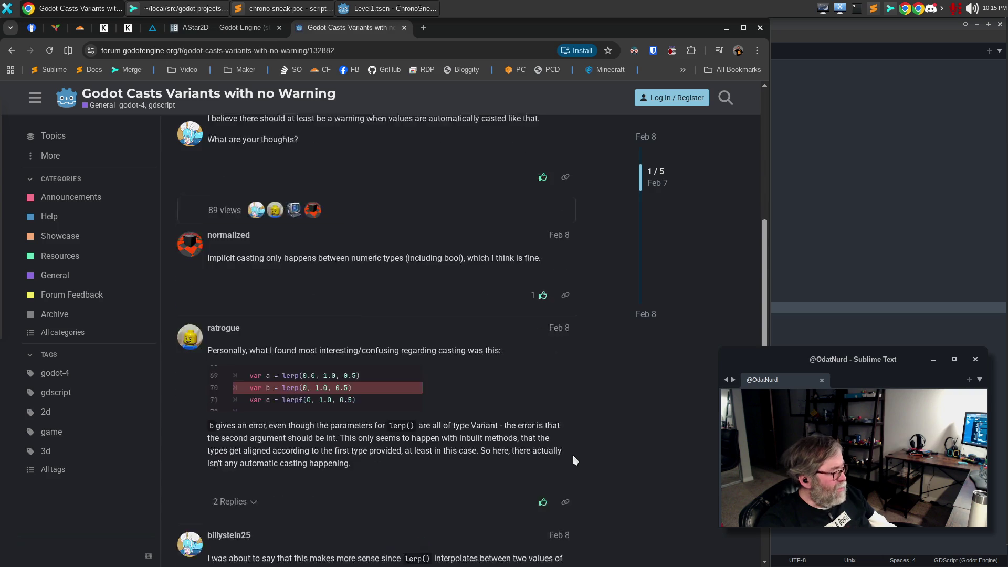
{"action": "scroll", "coordinate": [637, 486], "scroll_direction": "down", "scroll_amount": 1}
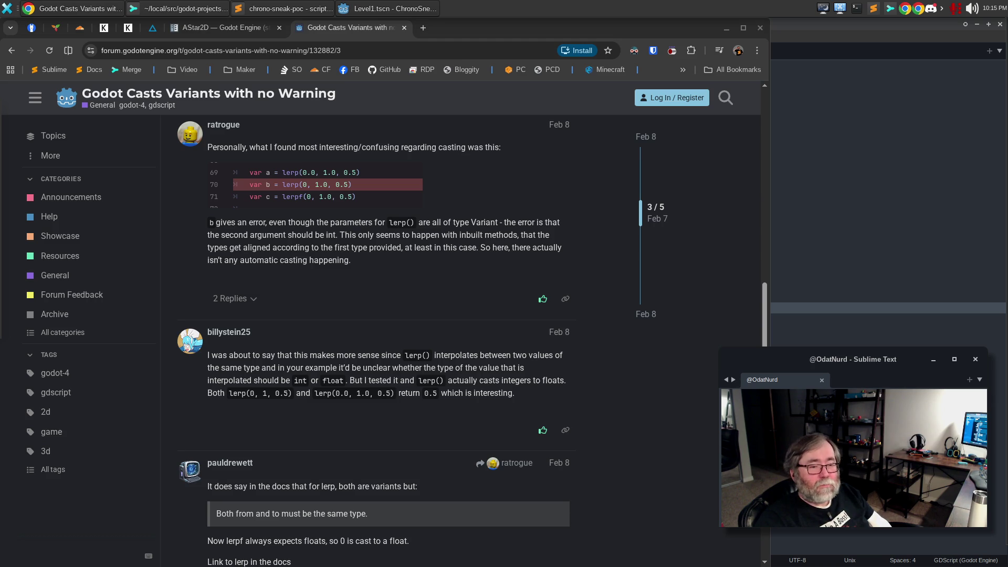
{"action": "left_click", "coordinate": [399, 410]}
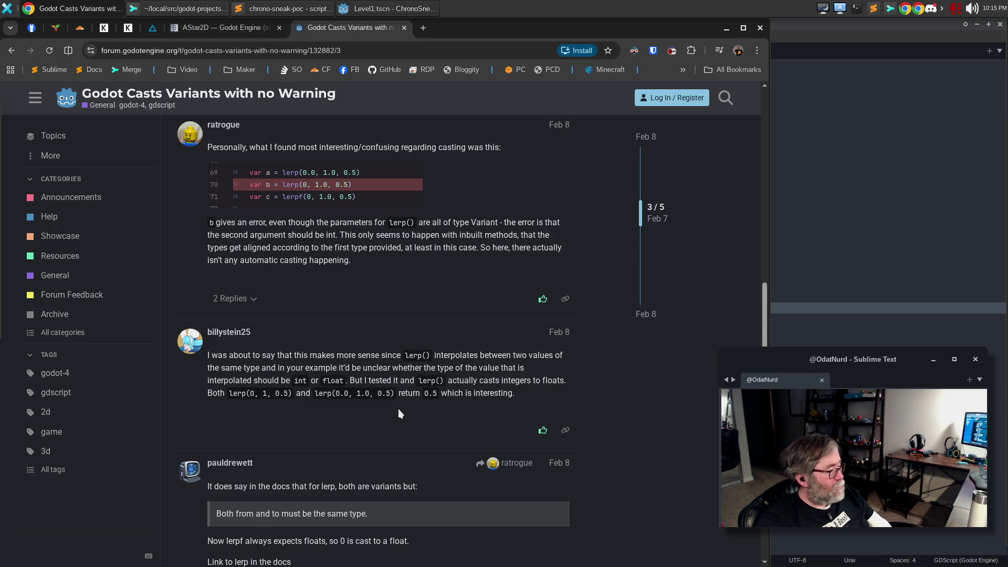
{"action": "scroll", "coordinate": [398, 409], "scroll_direction": "down", "scroll_amount": 5}
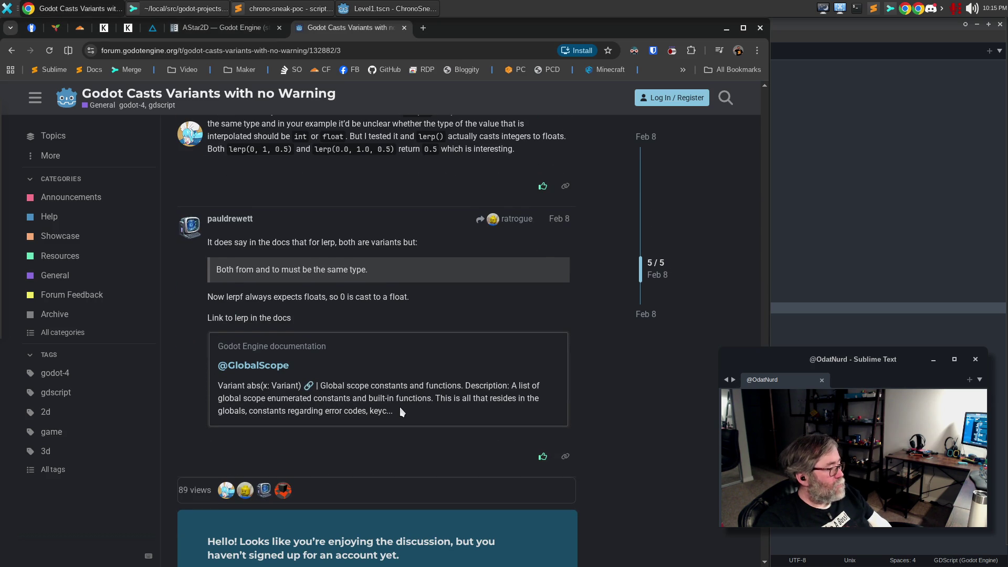
{"action": "left_click", "coordinate": [12, 52]}
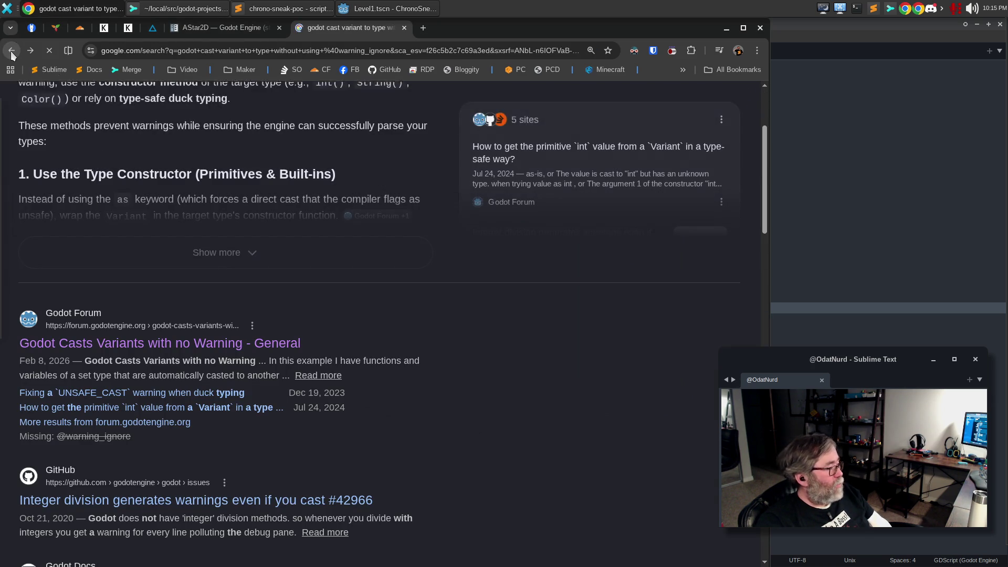
{"action": "scroll", "coordinate": [503, 362], "scroll_direction": "down", "scroll_amount": 3}
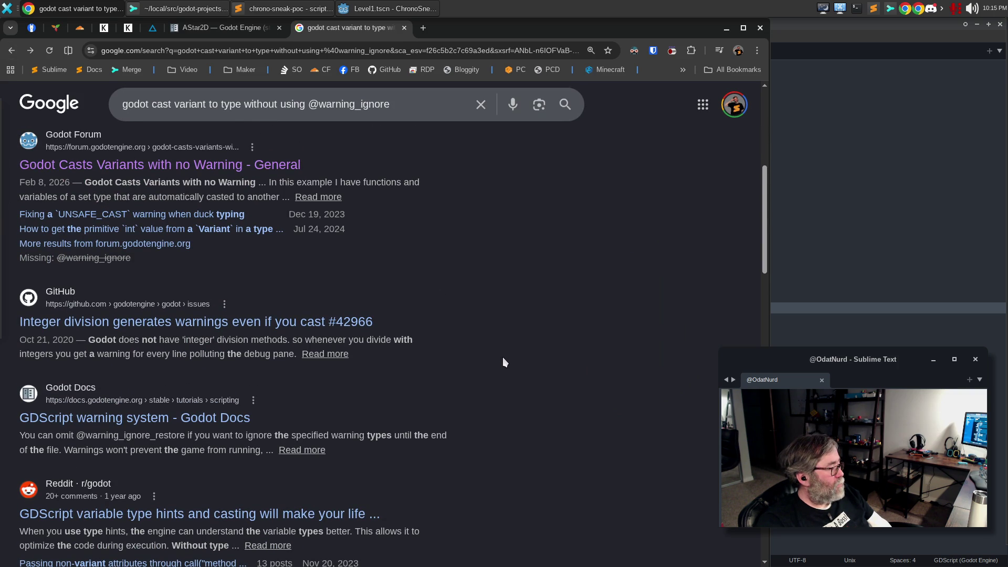
{"action": "scroll", "coordinate": [503, 362], "scroll_direction": "down", "scroll_amount": 2}
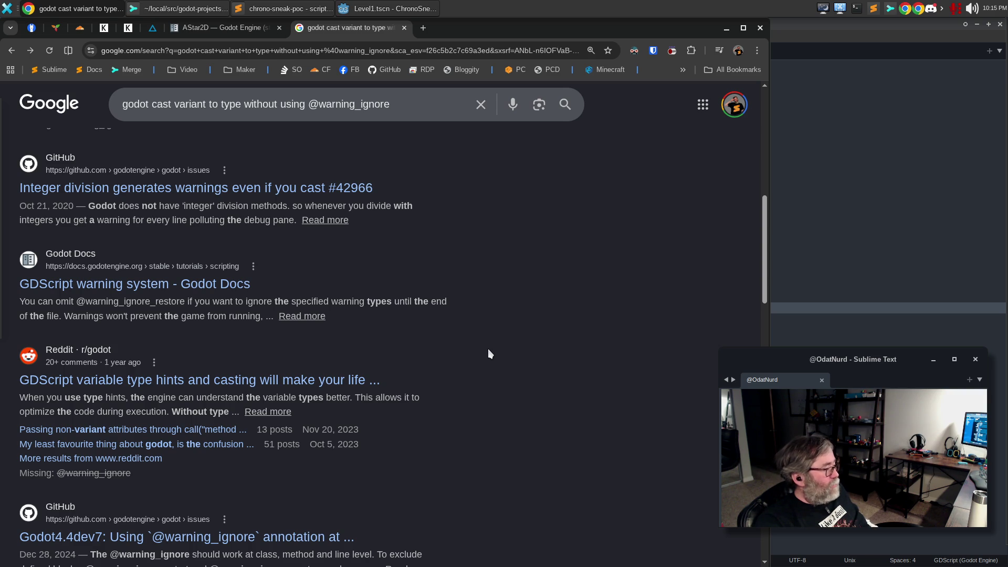
{"action": "scroll", "coordinate": [475, 356], "scroll_direction": "down", "scroll_amount": 2}
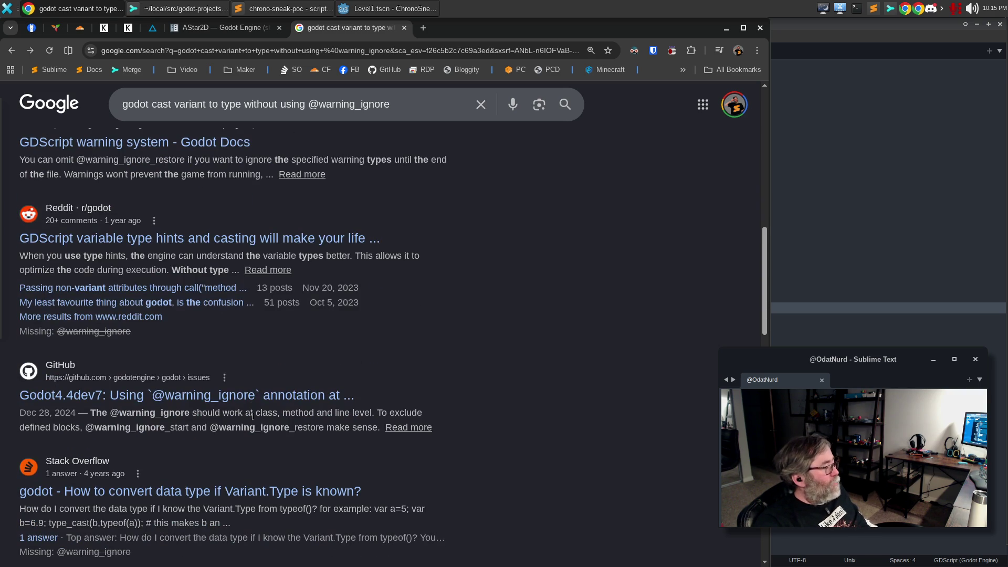
{"action": "left_click", "coordinate": [211, 402]}
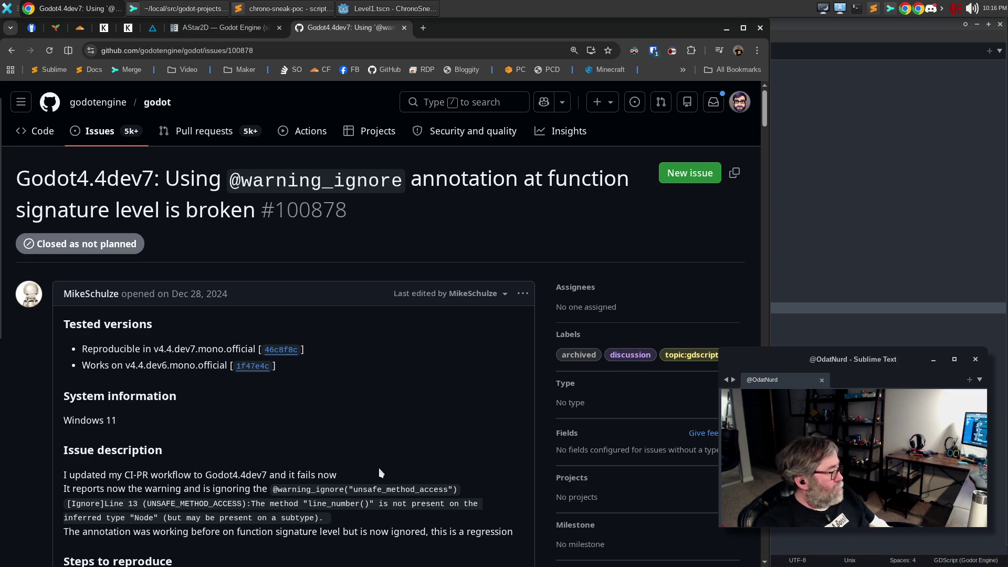
- Scroll down through the comments of GitHub issue #100878
{"action": "scroll", "coordinate": [381, 468], "scroll_direction": "down", "scroll_amount": 4}
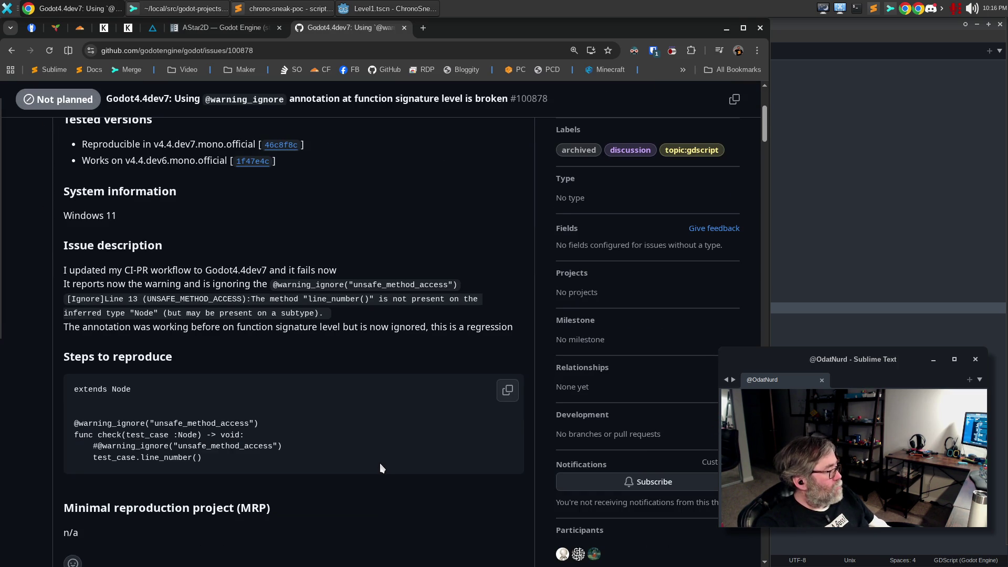
{"action": "scroll", "coordinate": [382, 468], "scroll_direction": "down", "scroll_amount": 6}
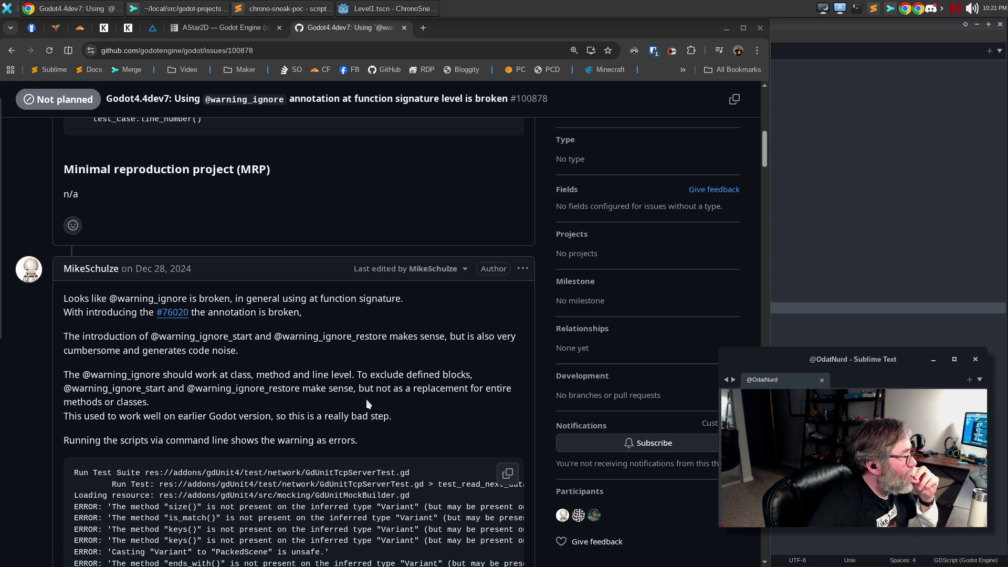
- Read the remaining comments of the GitHub issue thread to its end
{"action": "scroll", "coordinate": [368, 403], "scroll_direction": "down", "scroll_amount": 15}
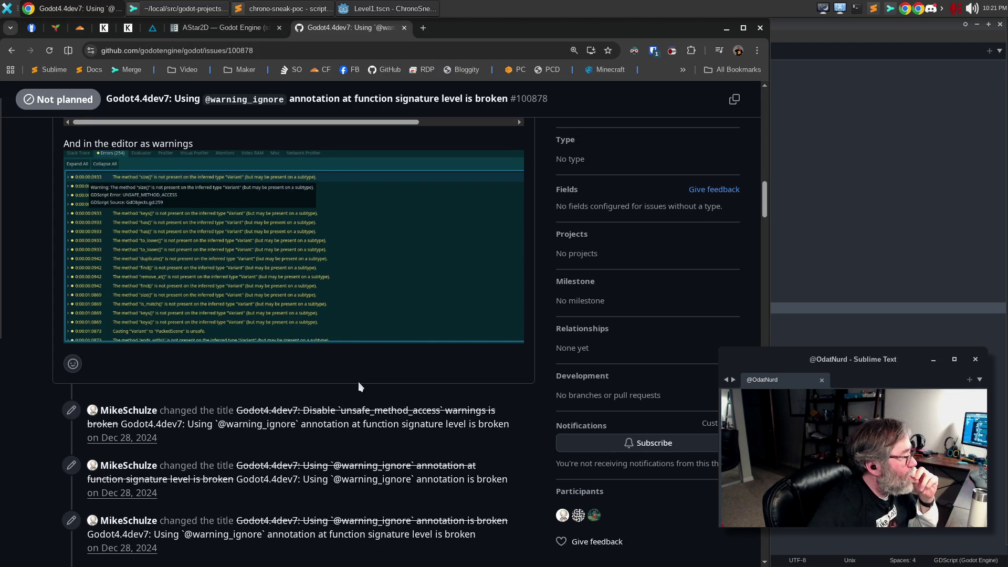
{"action": "scroll", "coordinate": [360, 387], "scroll_direction": "down", "scroll_amount": 4}
{"action": "scroll", "coordinate": [360, 380], "scroll_direction": "down", "scroll_amount": 3}
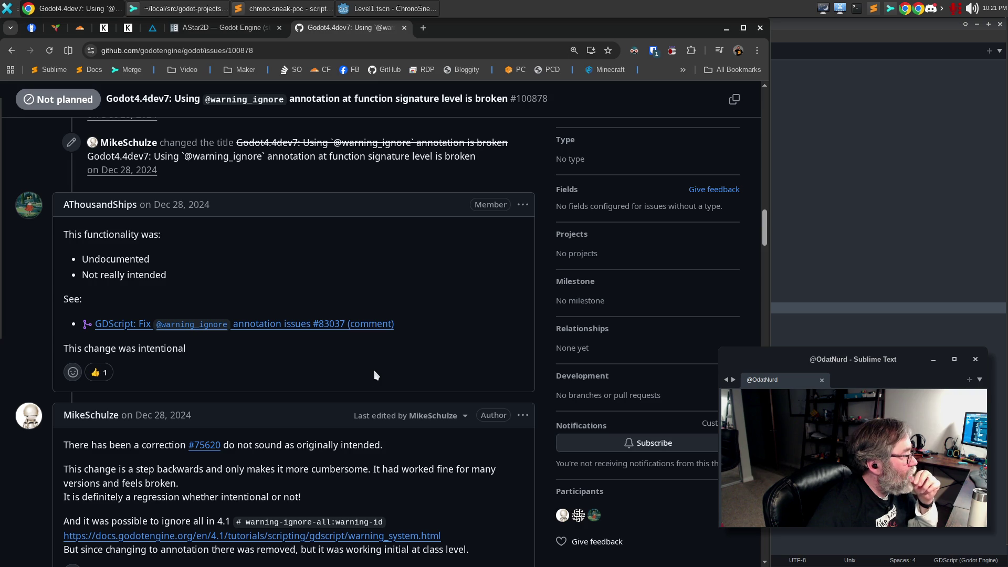
{"action": "scroll", "coordinate": [375, 370], "scroll_direction": "down", "scroll_amount": 2}
{"action": "scroll", "coordinate": [375, 372], "scroll_direction": "down", "scroll_amount": 2}
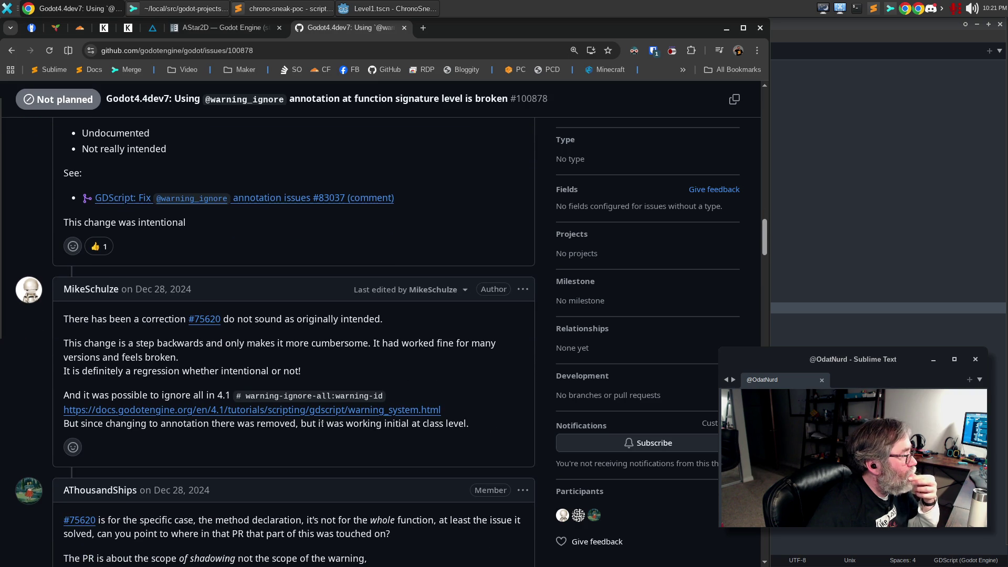
{"action": "scroll", "coordinate": [323, 420], "scroll_direction": "down", "scroll_amount": 3}
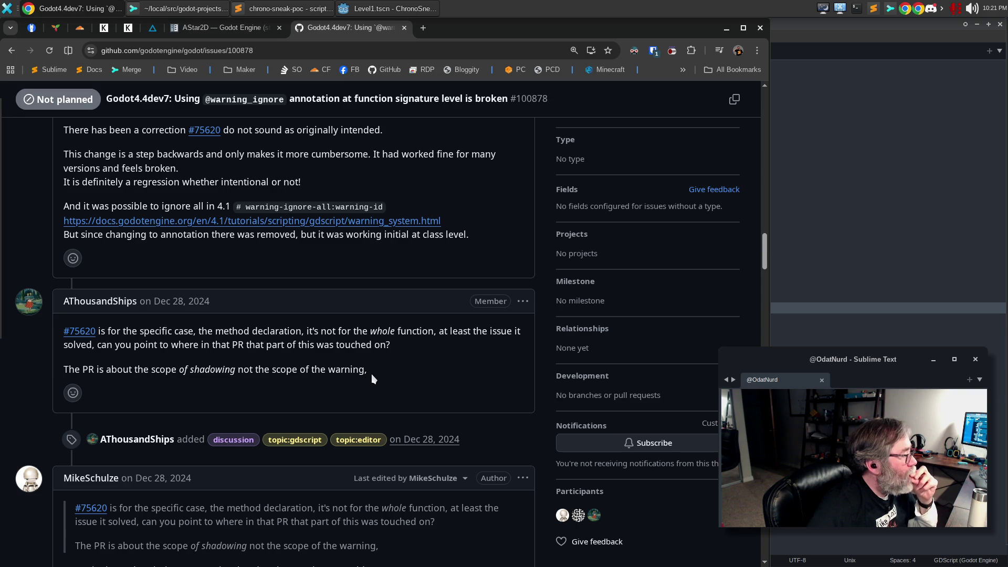
{"action": "scroll", "coordinate": [373, 378], "scroll_direction": "down", "scroll_amount": 3}
{"action": "scroll", "coordinate": [371, 374], "scroll_direction": "down", "scroll_amount": 3}
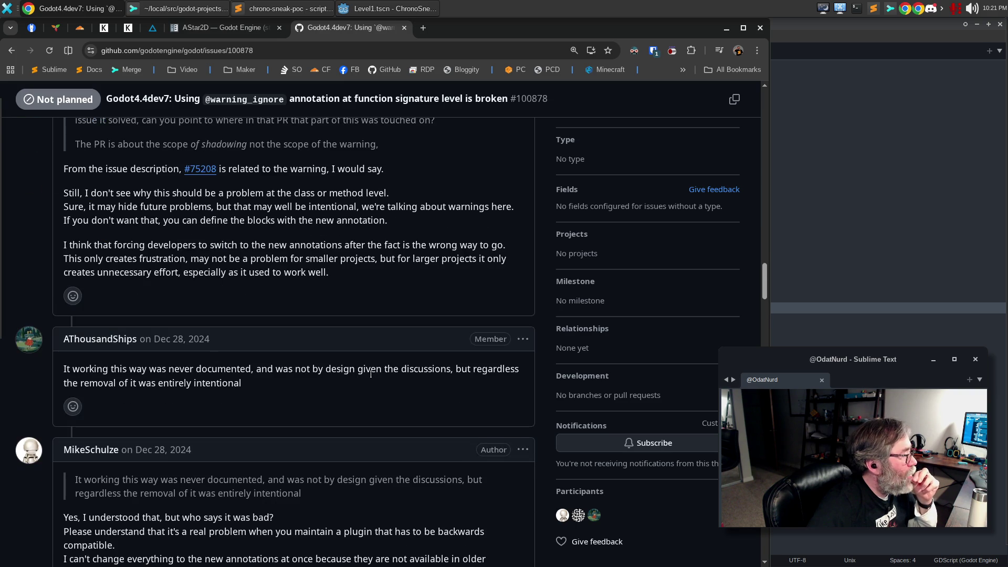
{"action": "left_click", "coordinate": [293, 10]}
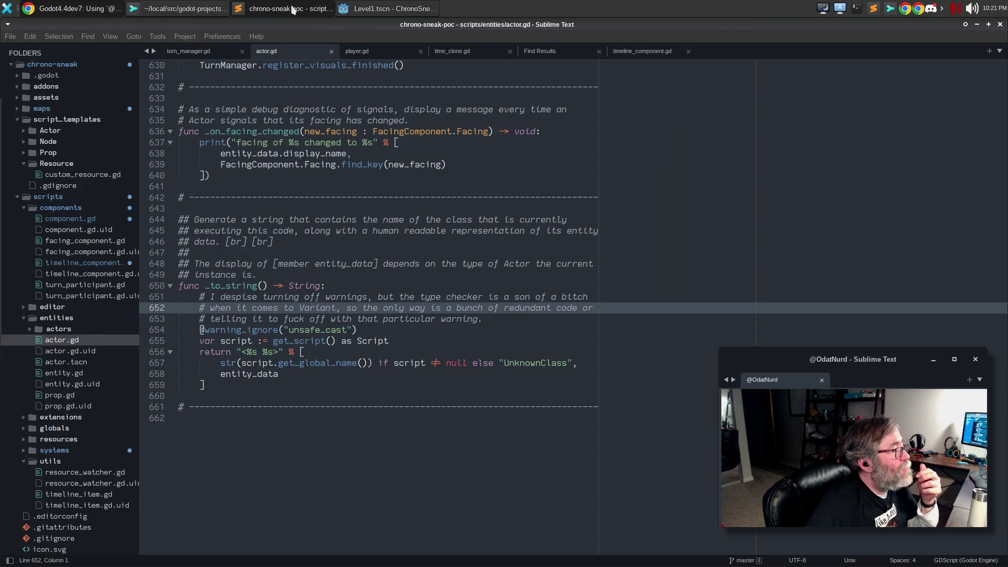
{"action": "left_click_drag", "start_coordinate": [358, 330], "coordinate": [197, 331]}
{"action": "key", "text": "ctrl+c"}
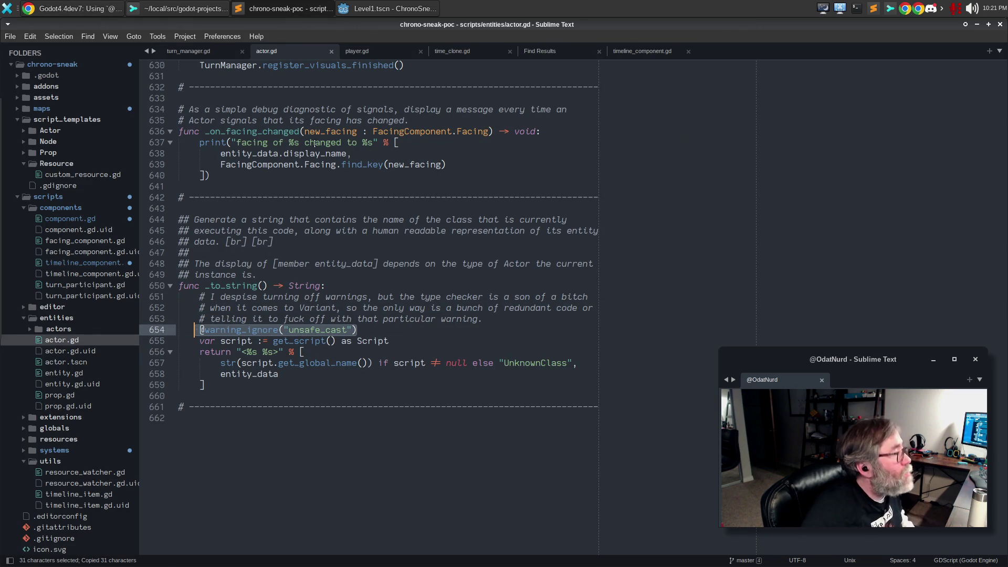
{"action": "left_click", "coordinate": [391, 8]}
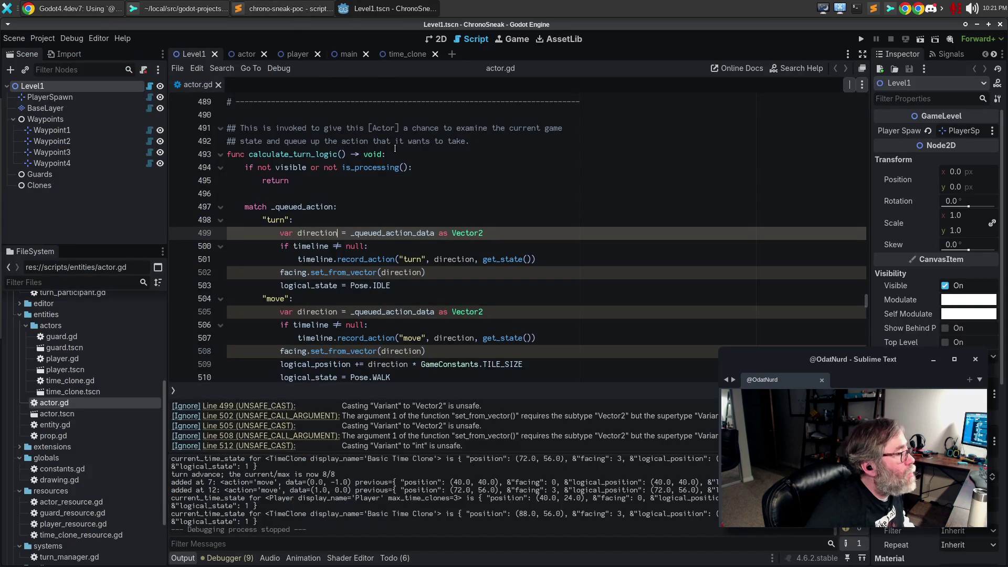
{"action": "left_click", "coordinate": [483, 141]}
{"action": "key", "text": "Return"}
{"action": "type", "text": "##"}
{"action": "key", "text": "BackSpace"}
{"action": "key", "text": "BackSpace"}
{"action": "key", "text": "BackSpace"}
{"action": "key", "text": "ctrl+v"}
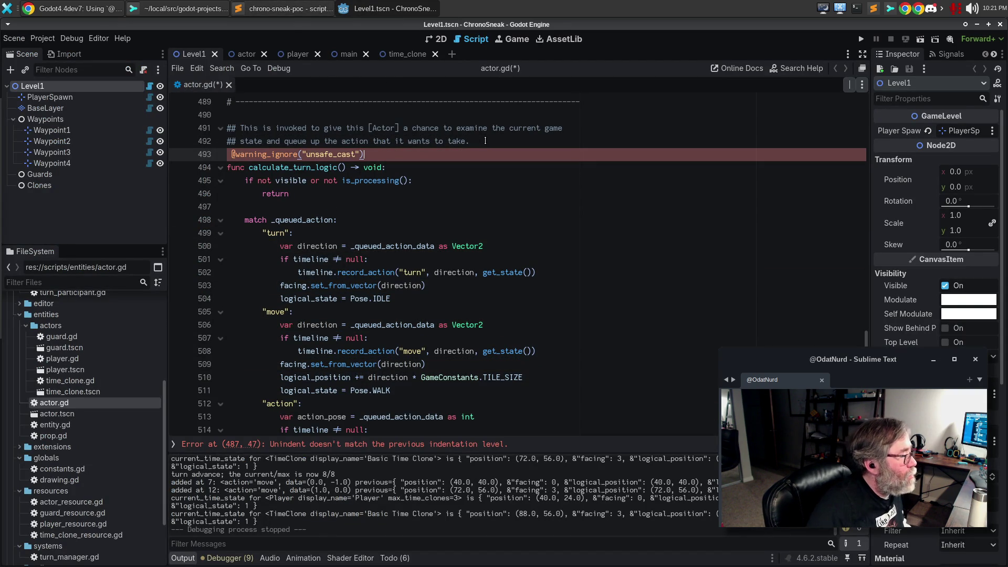
- Fix the indentation error, then delete the function-level unsafe_cast ignore line again
{"action": "left_click", "coordinate": [375, 227]}
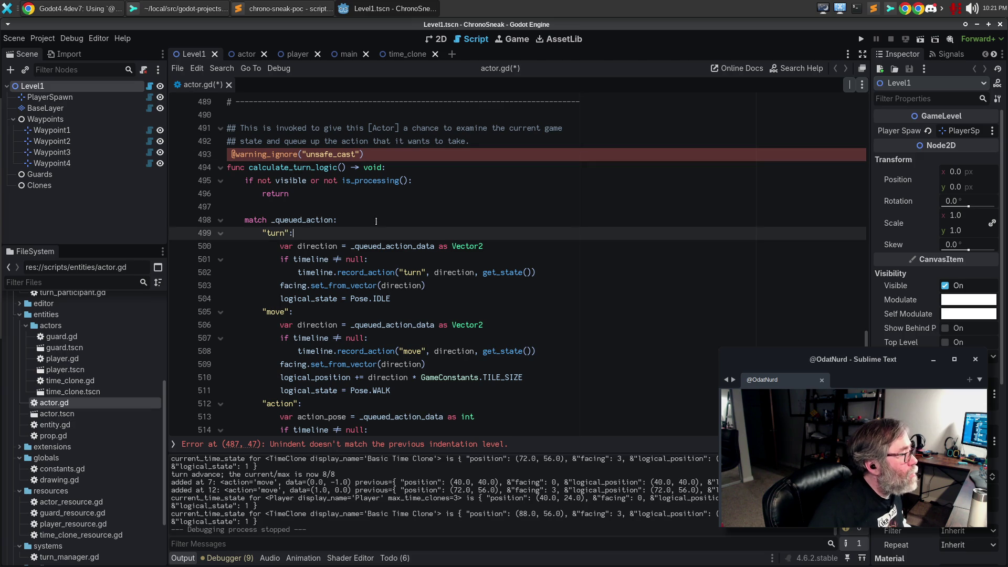
{"action": "left_click", "coordinate": [239, 153]}
{"action": "key", "text": "BackSpace"}
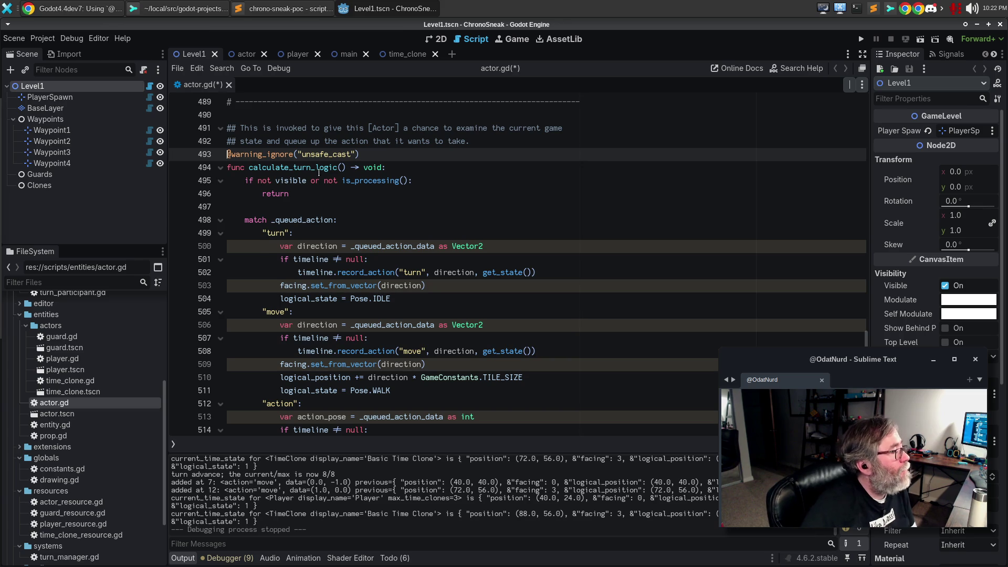
{"action": "left_click_drag", "start_coordinate": [357, 154], "coordinate": [200, 154]}
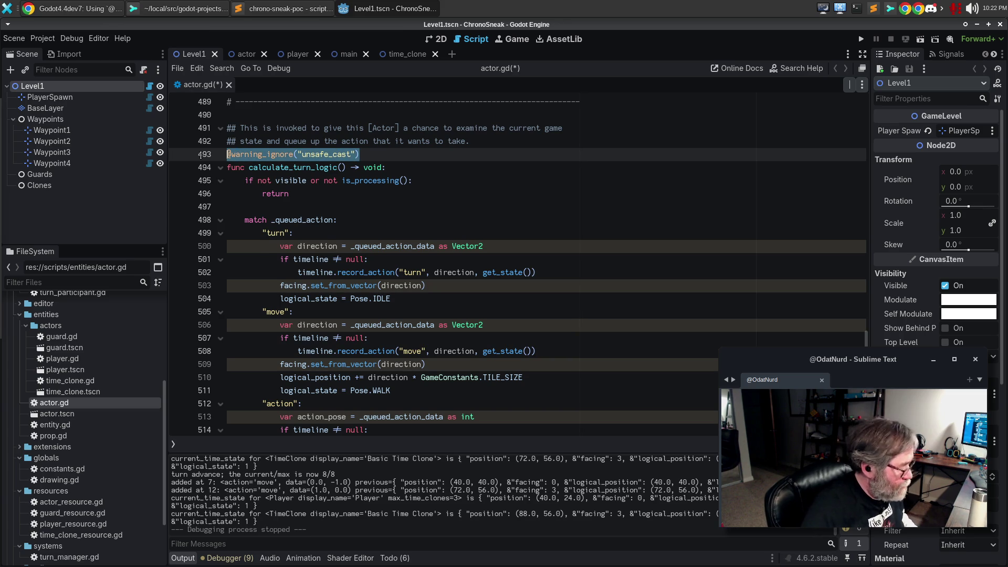
{"action": "key", "text": "BackSpace"}
{"action": "key", "text": "BackSpace"}
{"action": "key", "text": "Down"}
{"action": "key", "text": "Down"}
{"action": "key", "text": "Down"}
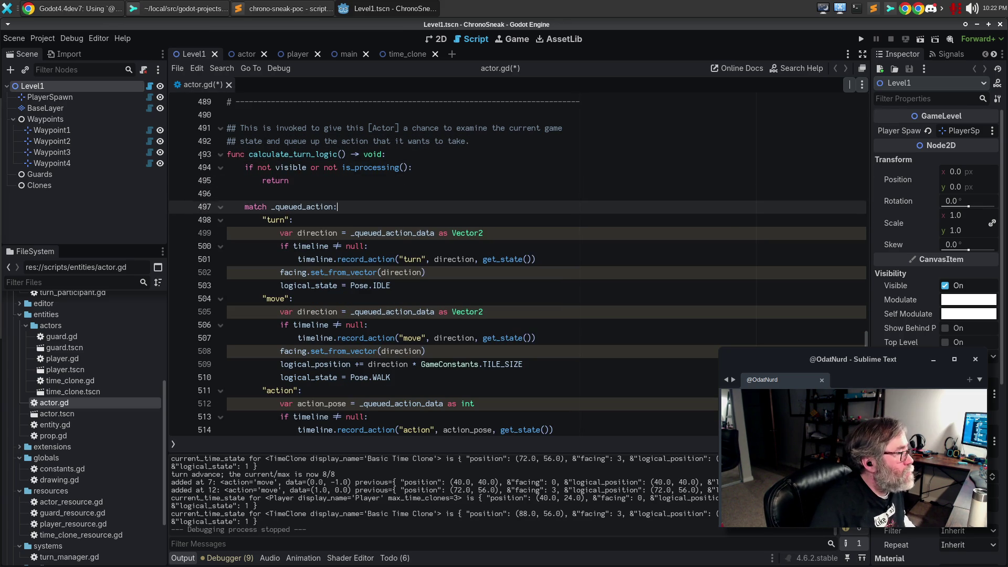
- Add the unsafe_cast ignore with comment '# FUCK' under the turn branch and make its direction cast :=
{"action": "key", "text": "Return"}
{"action": "key", "text": "ctrl+v"}
{"action": "type", "text": "# FUCK"}
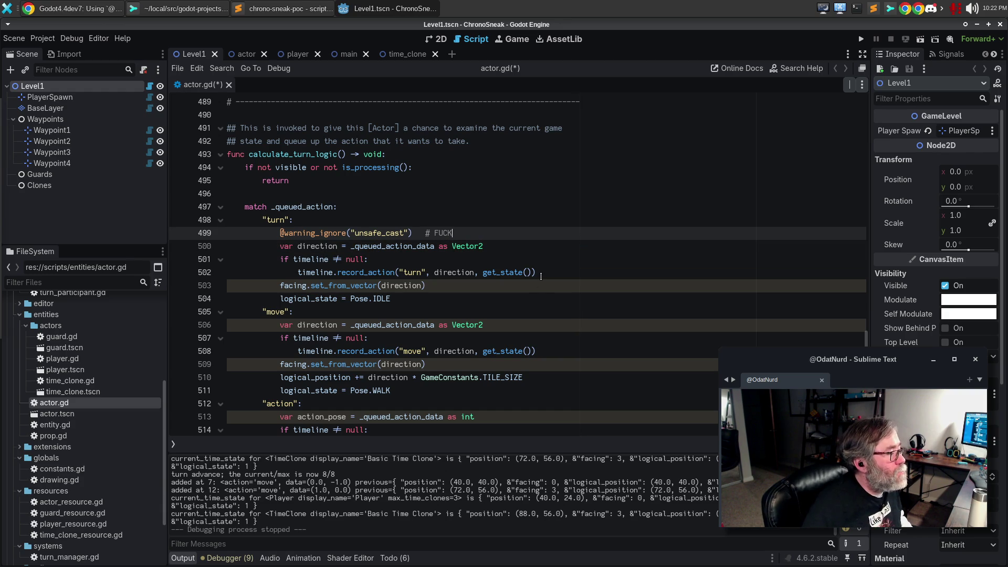
{"action": "left_click", "coordinate": [520, 298]}
{"action": "left_click", "coordinate": [503, 314]}
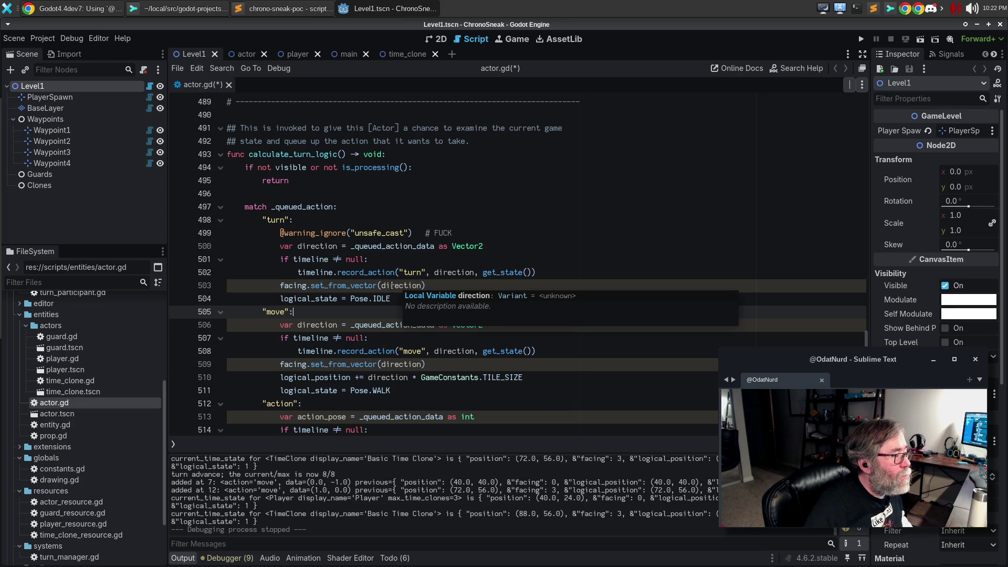
{"action": "left_click", "coordinate": [344, 246]}
{"action": "type", "text": ":"}
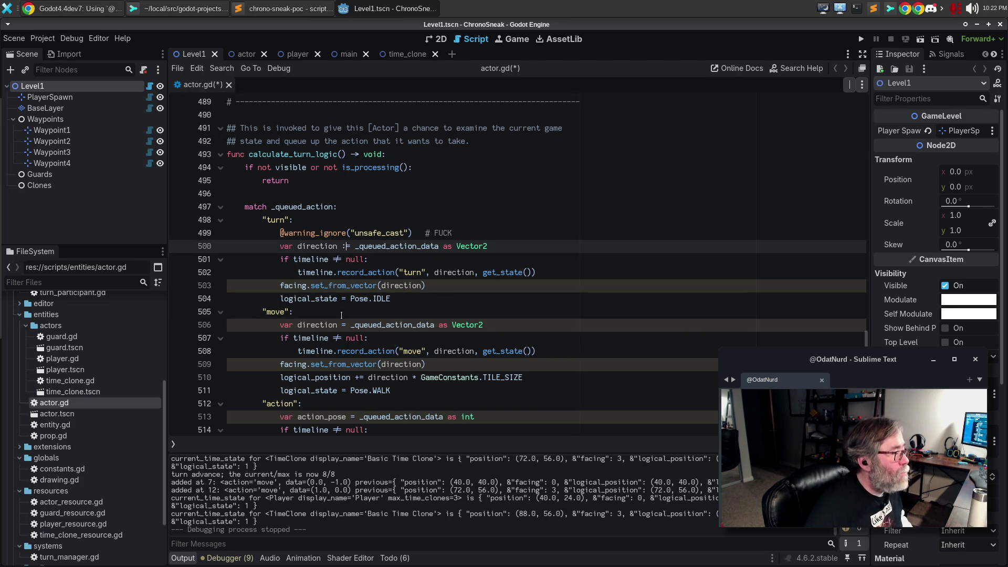
- Add the unsafe_cast ignore with comment 'YOU' under the move branch and make its direction cast :=
{"action": "left_click", "coordinate": [351, 316]}
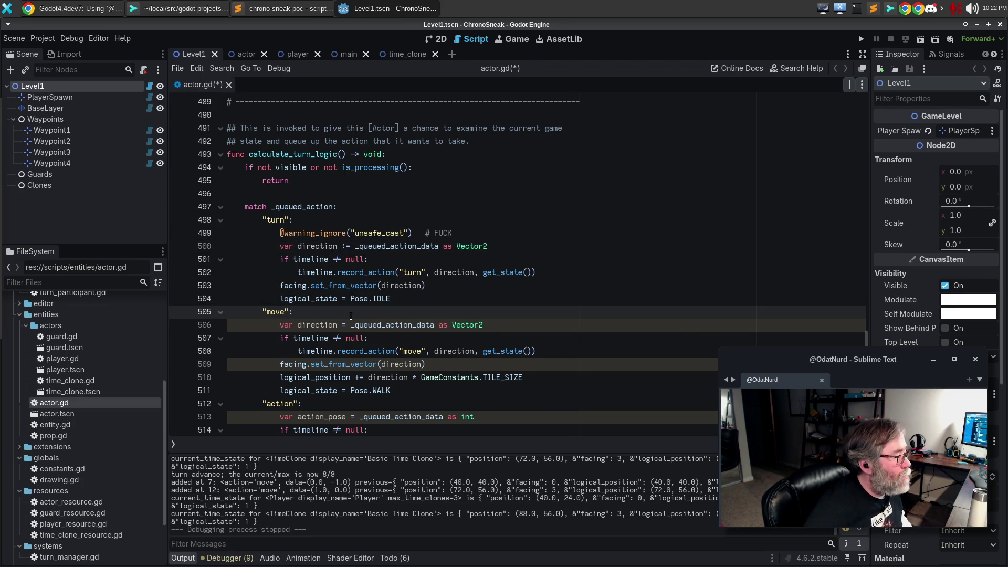
{"action": "key", "text": "Return"}
{"action": "key", "text": "ctrl+v"}
{"action": "key", "text": "Return"}
{"action": "key", "text": "BackSpace"}
{"action": "key", "text": "ctrl+BackSpace"}
{"action": "type", "text": "YOU"}
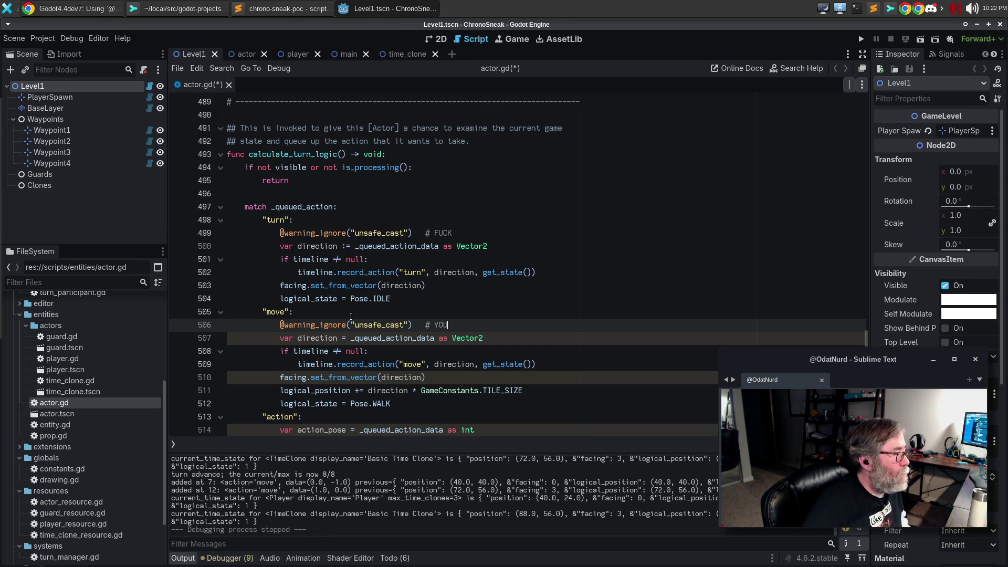
{"action": "left_click", "coordinate": [342, 337]}
{"action": "type", "text": ":"}
- Add the unsafe_cast ignore with comment 'GODOT' under the action branch and make action_pose use :=
{"action": "scroll", "coordinate": [449, 329], "scroll_direction": "down", "scroll_amount": 4}
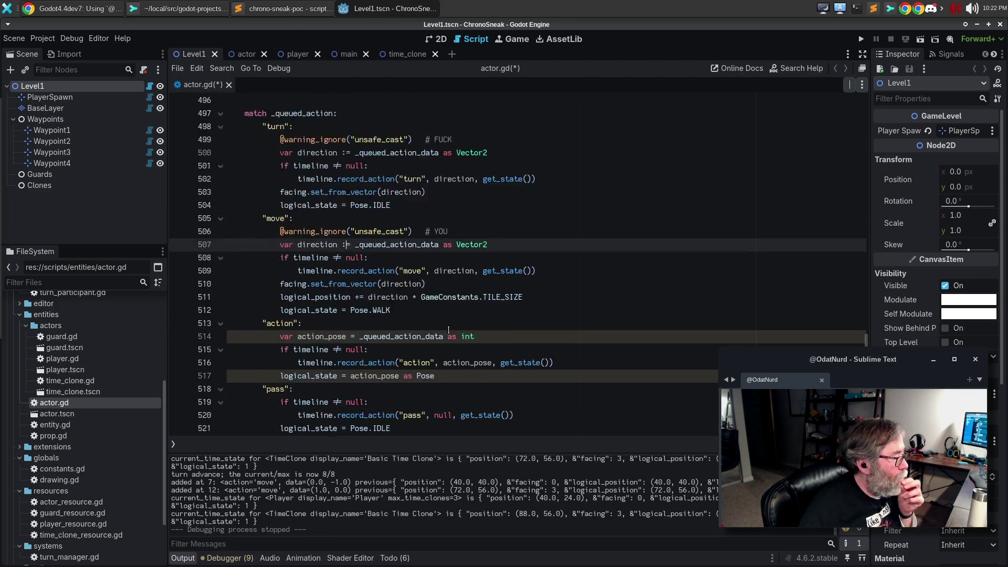
{"action": "left_click", "coordinate": [326, 258]}
{"action": "key", "text": "Return"}
{"action": "type", "text": "@warning_ignore(\"unsafe_cast\")  # FUCK"}
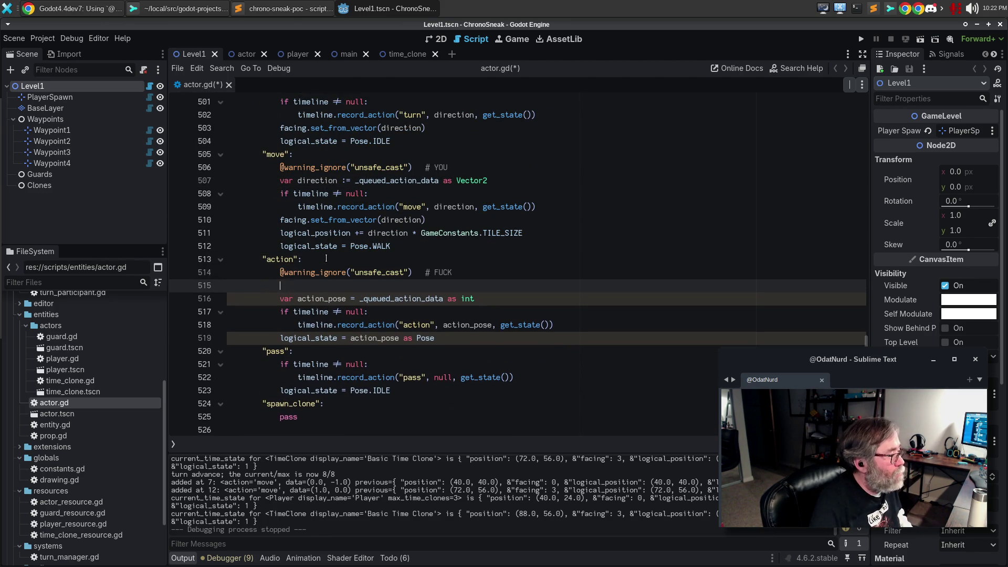
{"action": "key", "text": "BackSpace"}
{"action": "key", "text": "ctrl+BackSpace"}
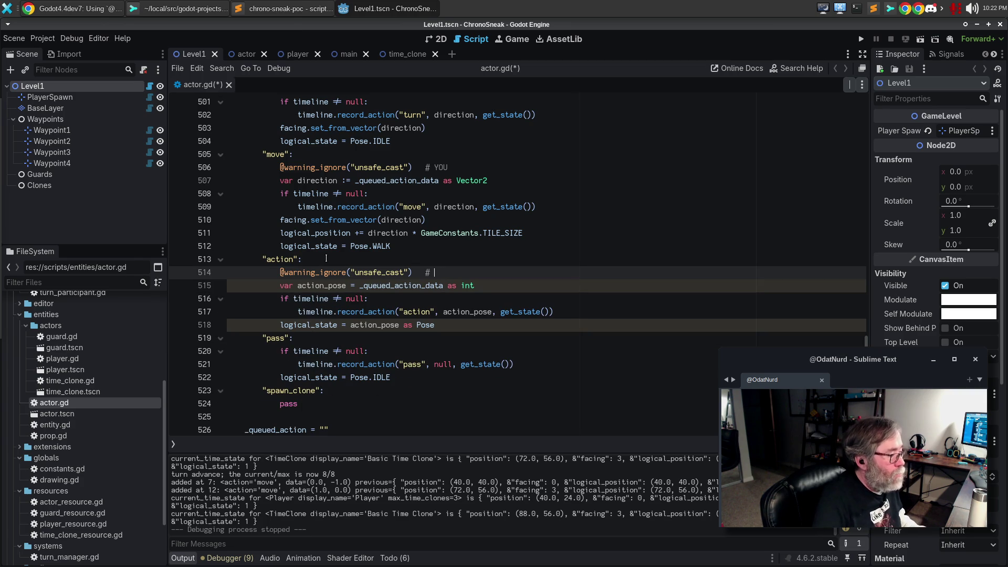
{"action": "type", "text": "GODOT"}
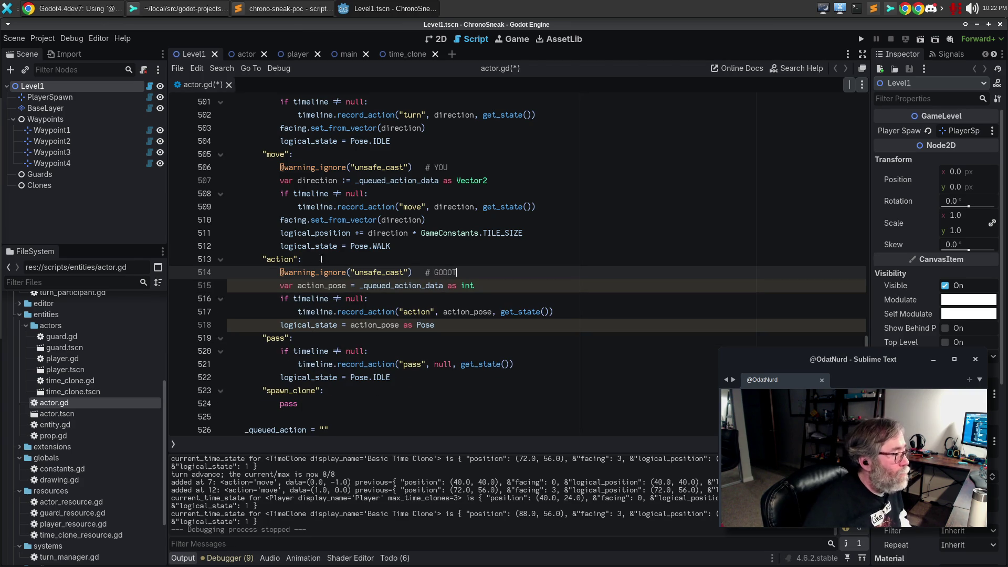
{"action": "left_click", "coordinate": [355, 285]}
{"action": "type", "text": ":"}
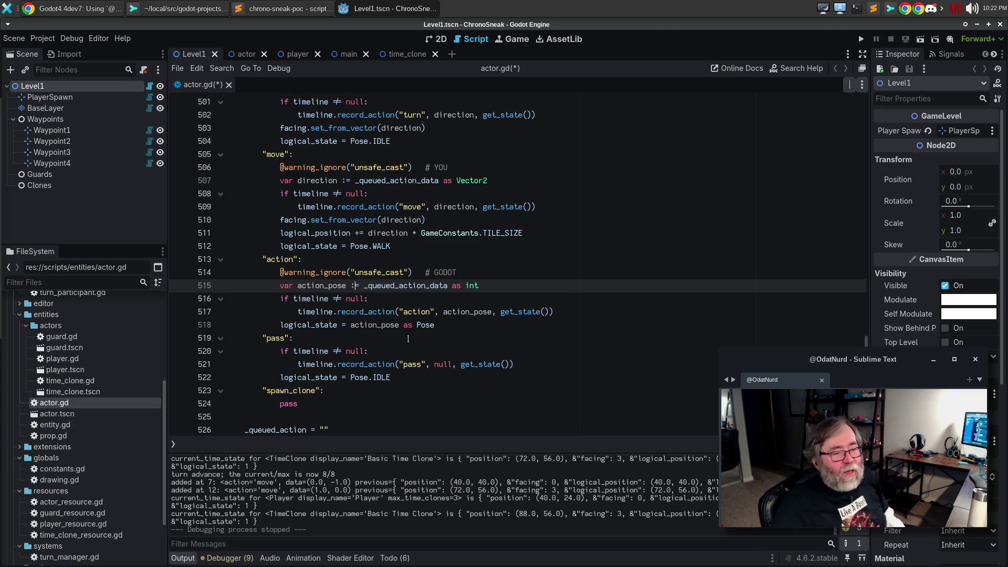
{"action": "scroll", "coordinate": [447, 301], "scroll_direction": "up", "scroll_amount": 2}
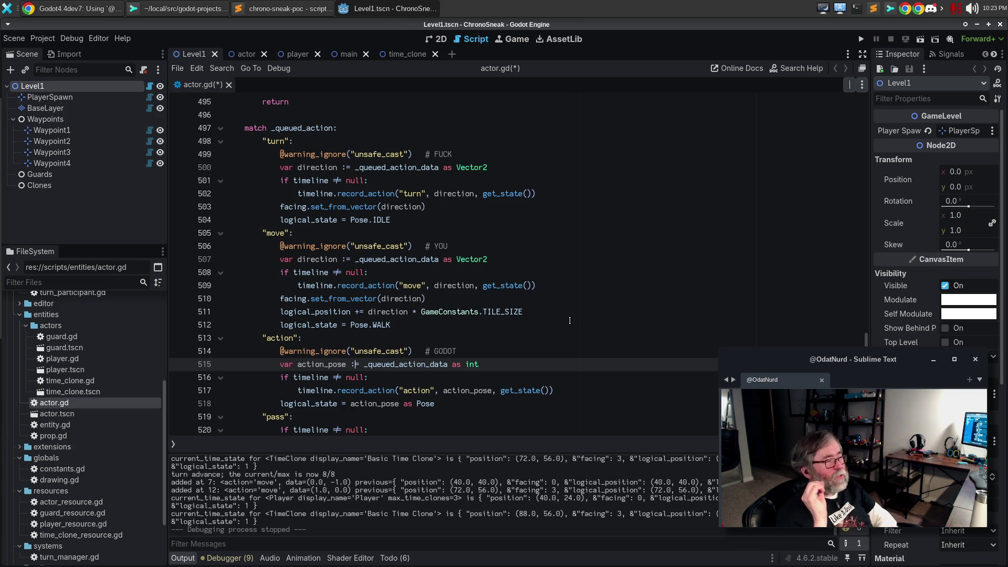
- Check the record_action documentation in the turn branch and save actor.gd
{"action": "left_click", "coordinate": [603, 287]}
{"action": "left_click", "coordinate": [382, 193]}
{"action": "mouse_move", "coordinate": [382, 193]}
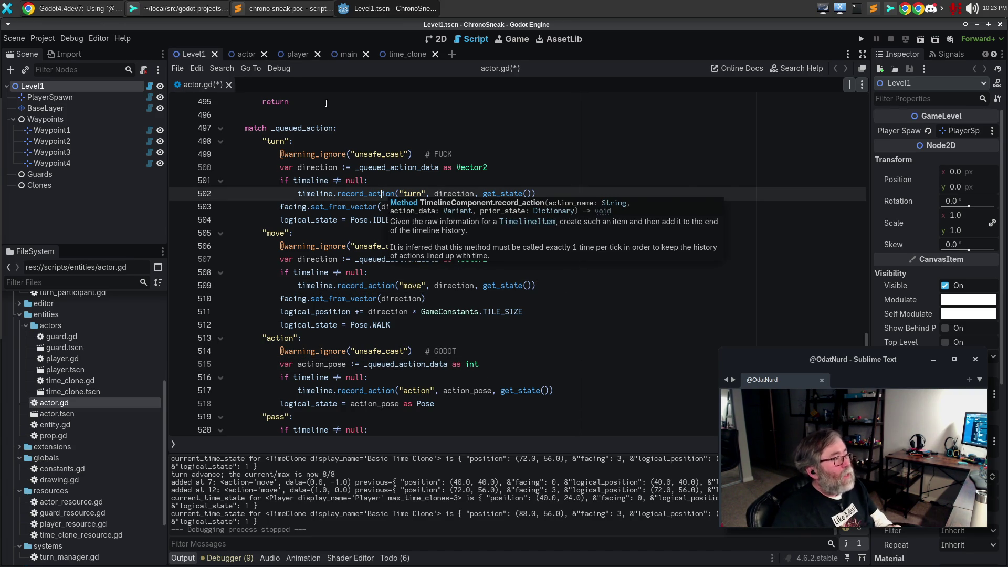
{"action": "key", "text": "ctrl+s"}
{"action": "left_click", "coordinate": [372, 233]}
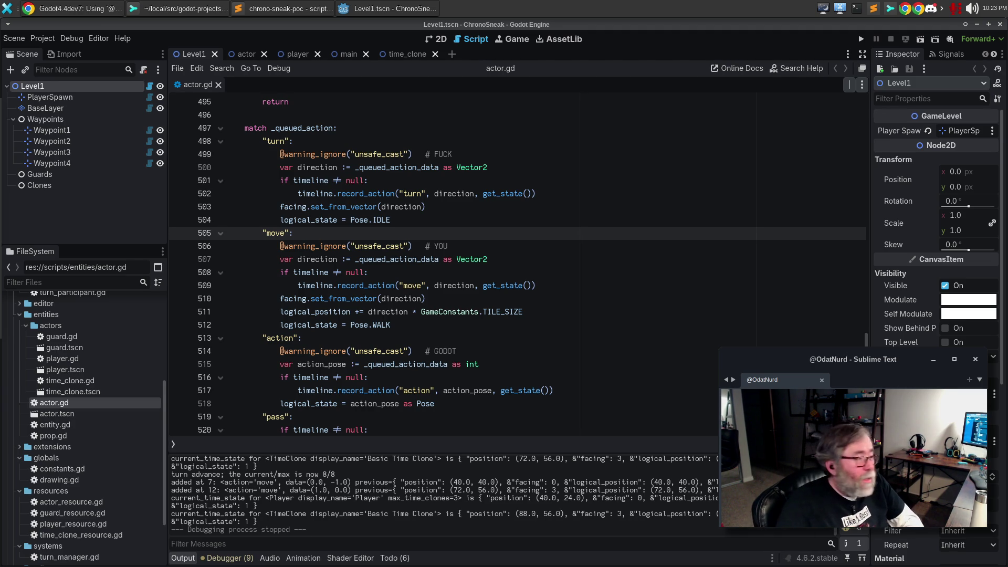
- Stage component.gd, timeline_component.gd, actor.gd and turn_manager.gd, then amend them into the latest commit
{"action": "left_click", "coordinate": [179, 8]}
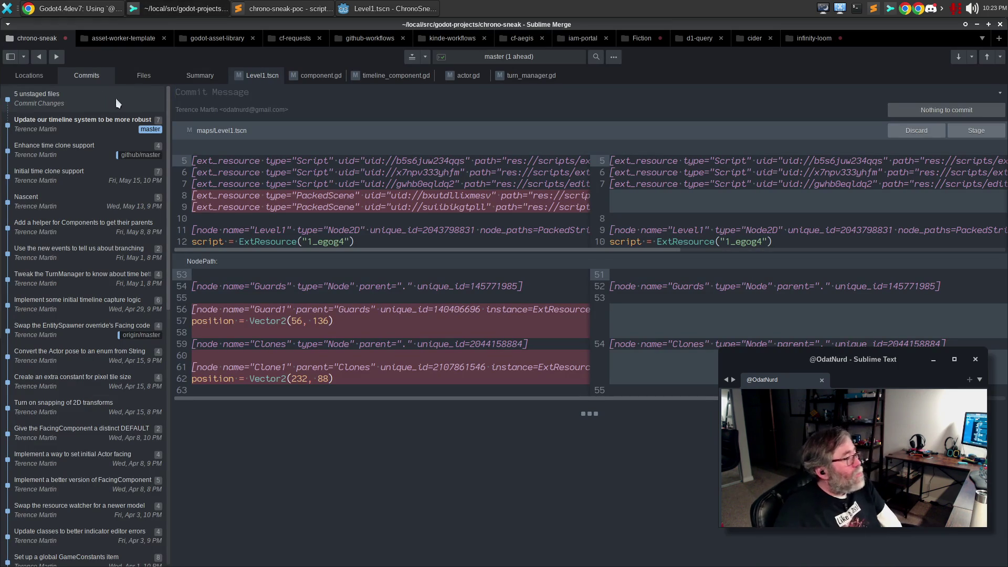
{"action": "left_click", "coordinate": [318, 76]}
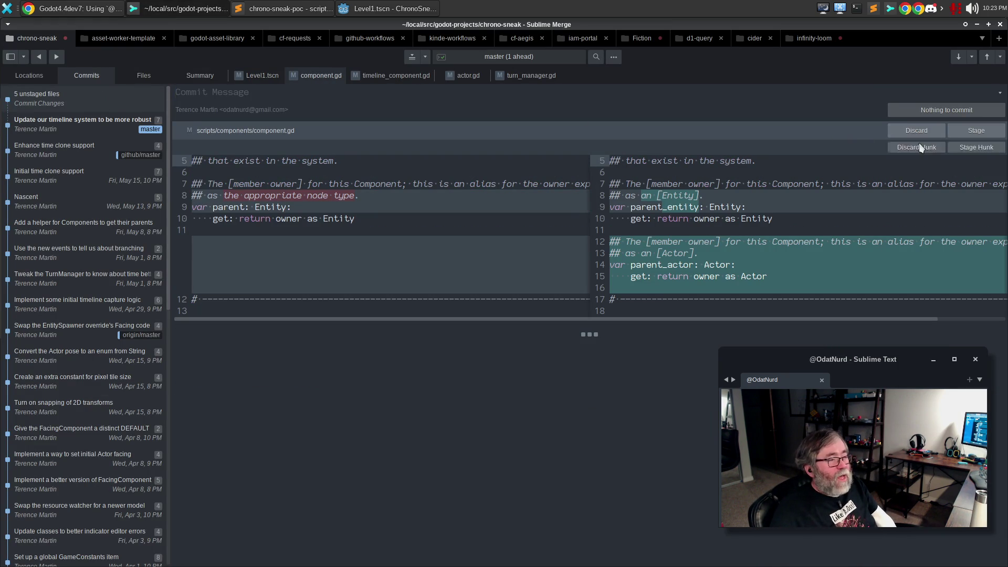
{"action": "left_click", "coordinate": [968, 131]}
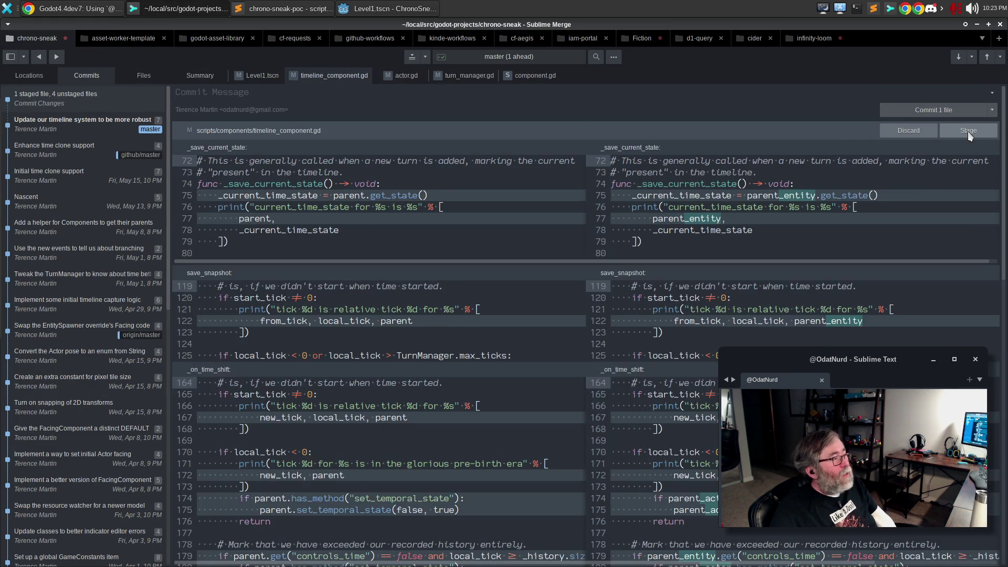
{"action": "scroll", "coordinate": [872, 269], "scroll_direction": "down", "scroll_amount": 10}
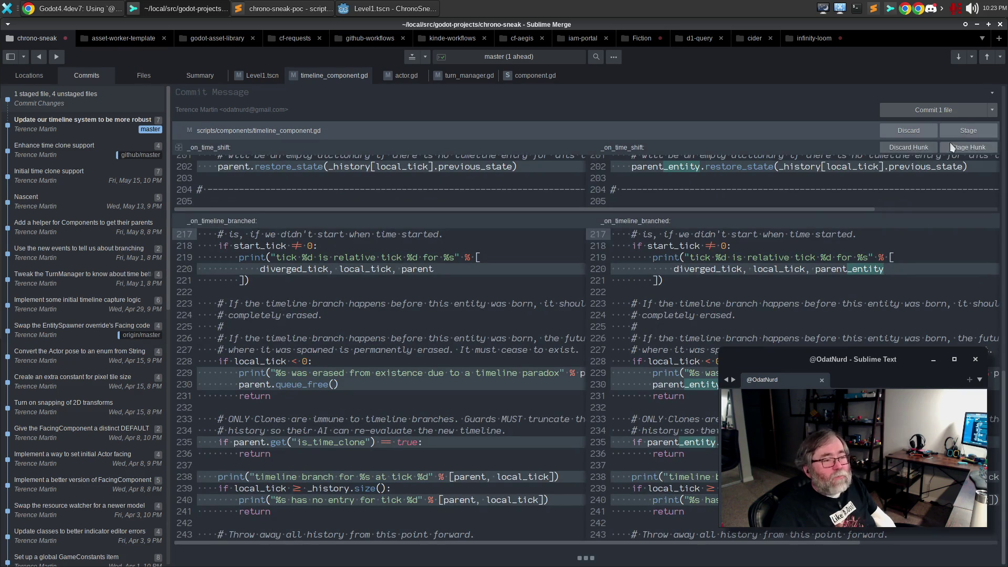
{"action": "left_click", "coordinate": [963, 131]}
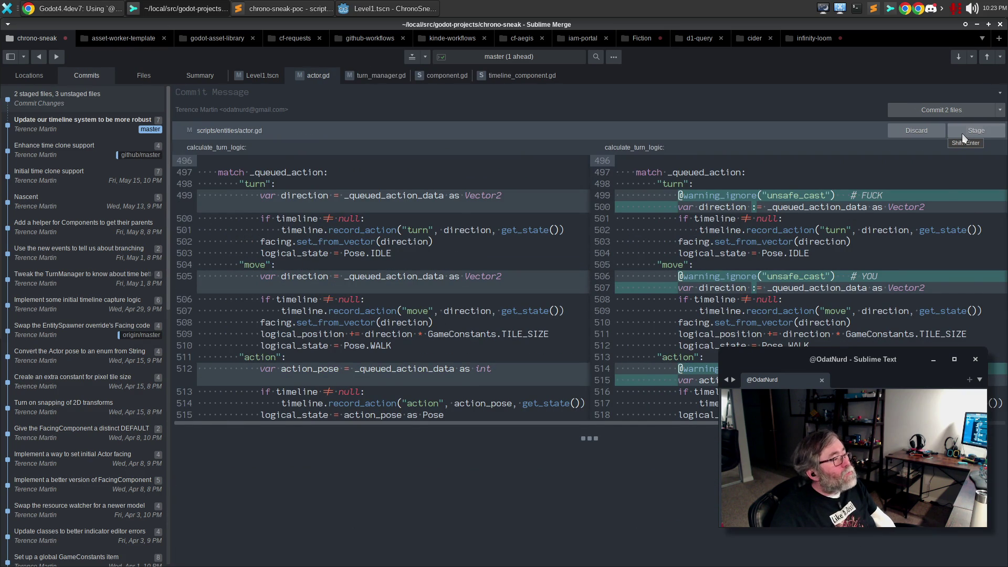
{"action": "left_click", "coordinate": [963, 134]}
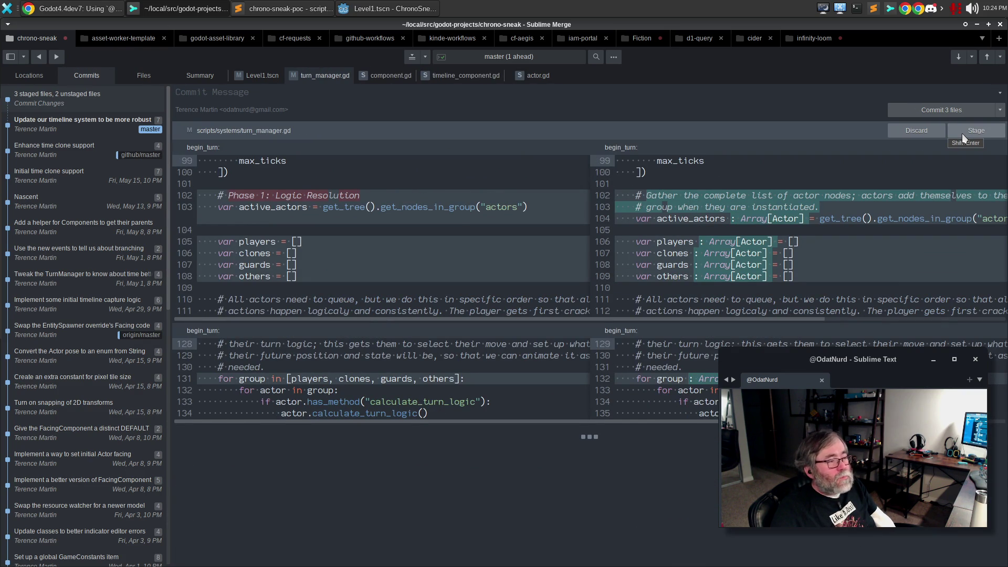
{"action": "left_click", "coordinate": [963, 133]}
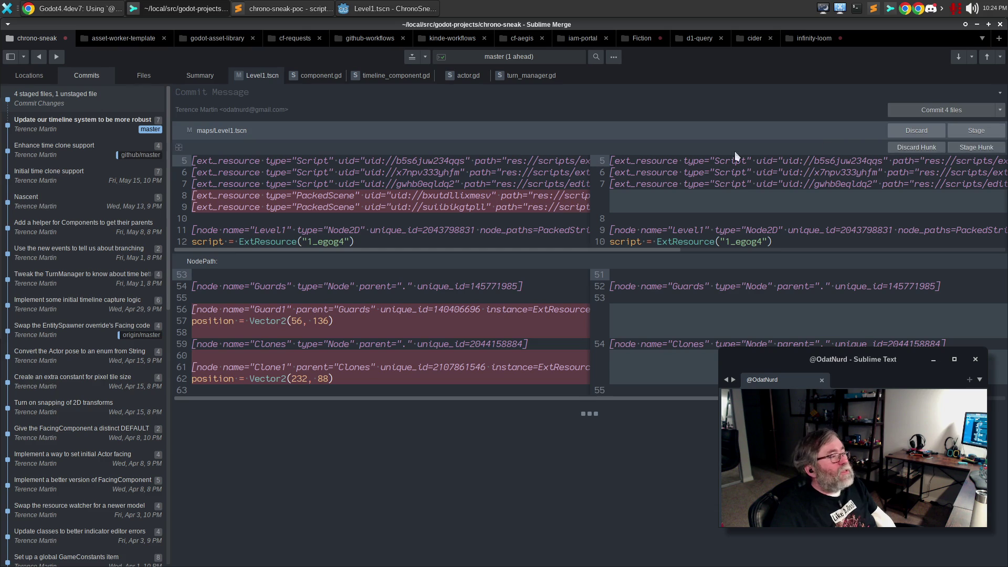
{"action": "left_click", "coordinate": [1000, 110]}
{"action": "left_click", "coordinate": [988, 125]}
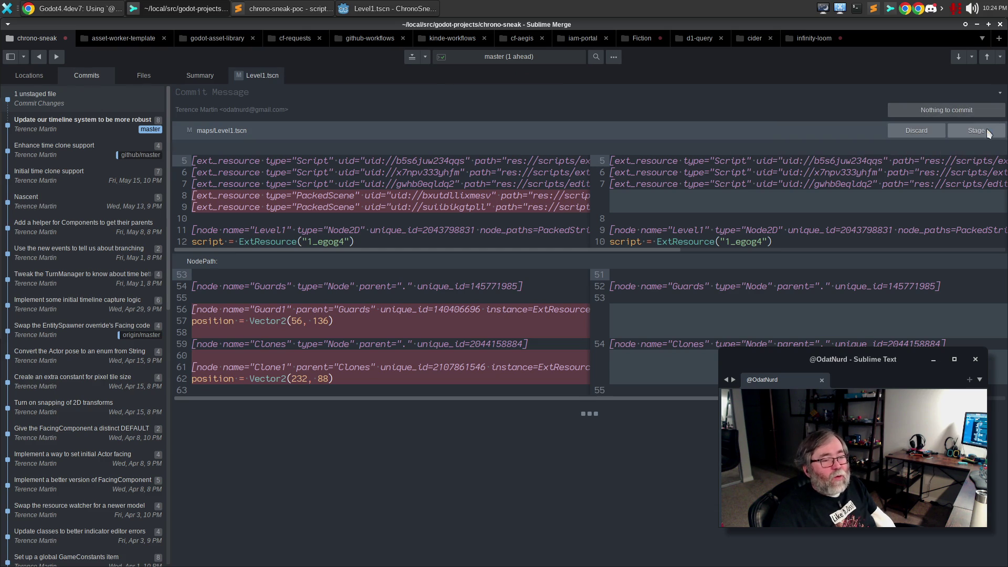